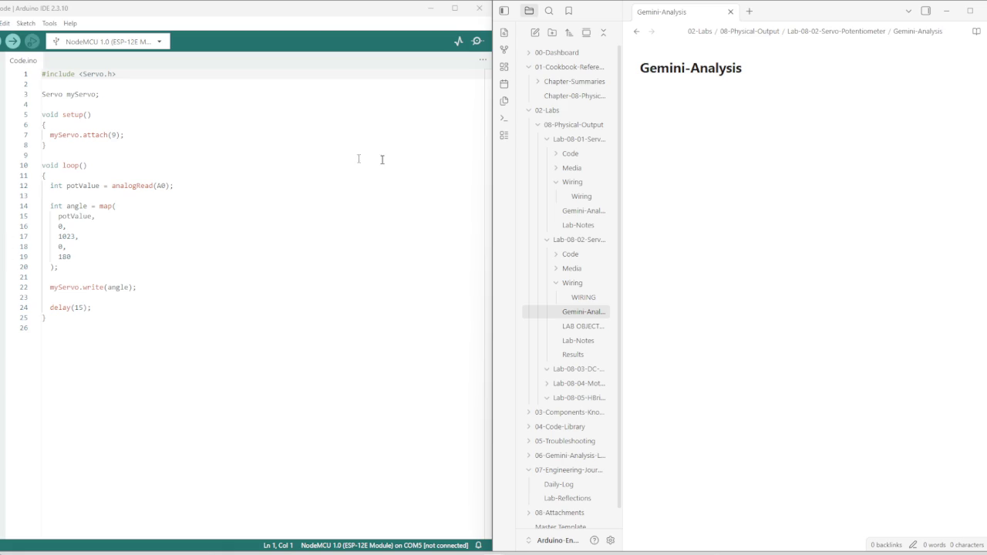
# Review the Lab-08-01 and Lab-08-02 wiring notes, then open Lab-08-02 Lab-Notes at Concepts
pyautogui.click(581, 199)
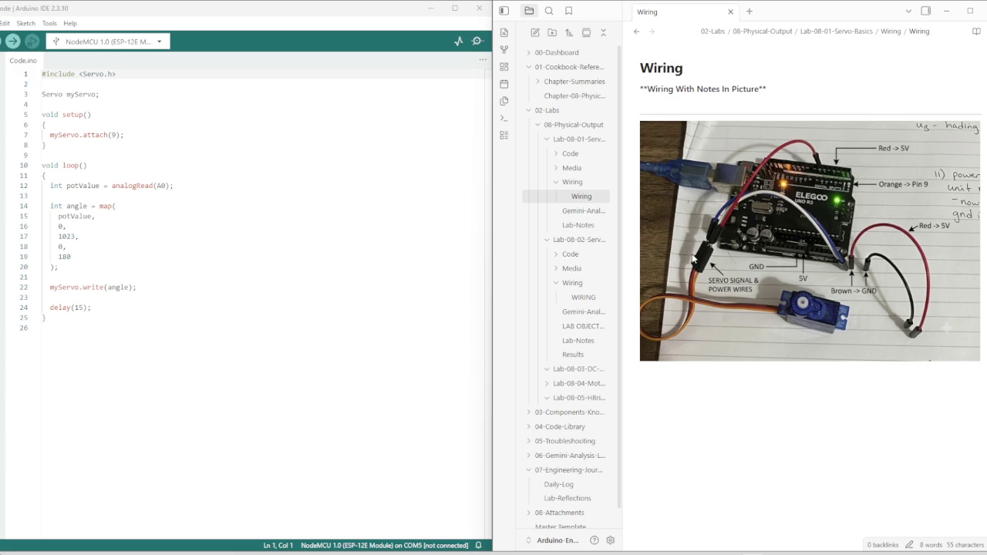
pyautogui.click(580, 297)
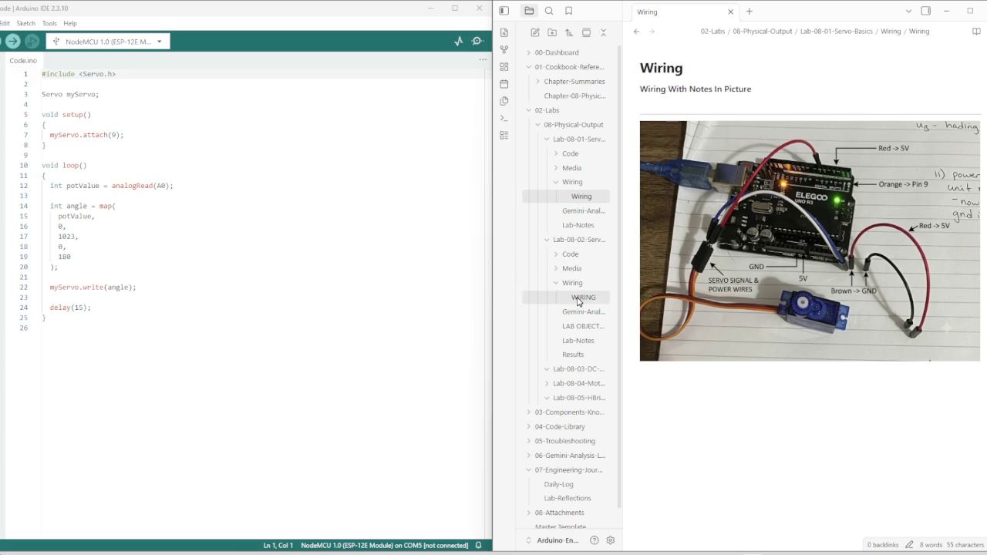
pyautogui.scroll(-3, 696, 284)
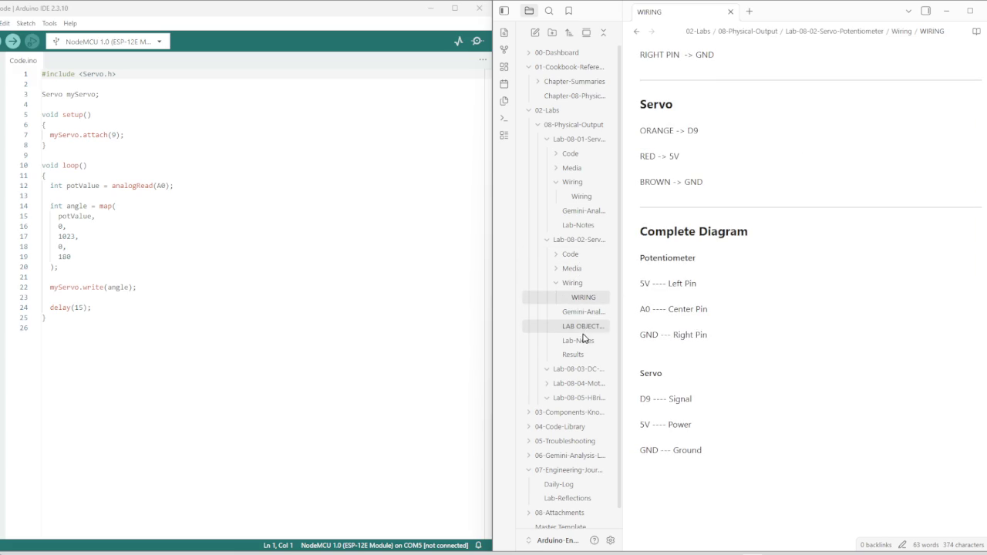
pyautogui.click(583, 340)
pyautogui.scroll(-3, 732, 310)
pyautogui.scroll(-2, 732, 310)
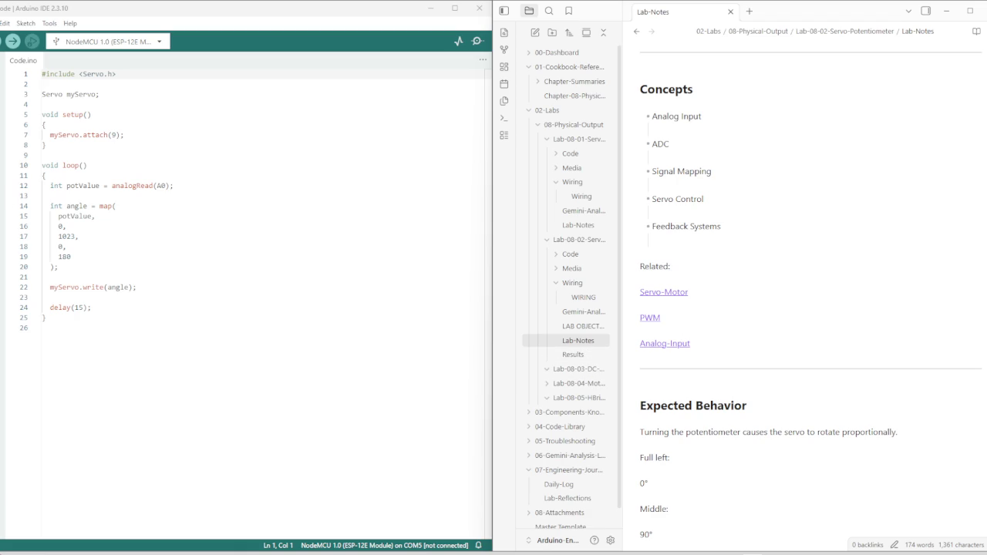
pyautogui.click(124, 316)
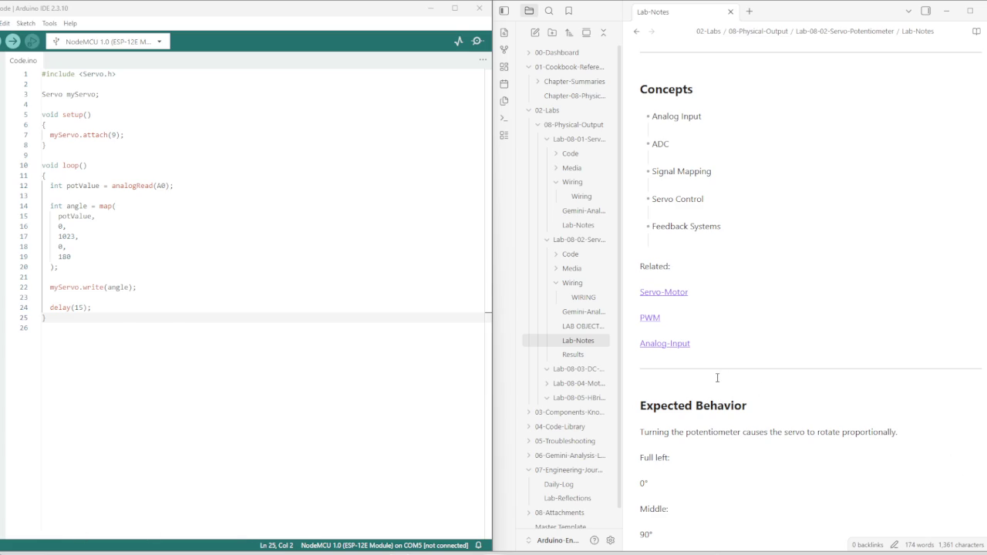
# Replace the 'Pending' placeholder under Results with the pasted breadboard photo
pyautogui.scroll(-2, 716, 378)
pyautogui.scroll(1, 733, 401)
pyautogui.scroll(-2, 716, 411)
pyautogui.scroll(-2, 720, 412)
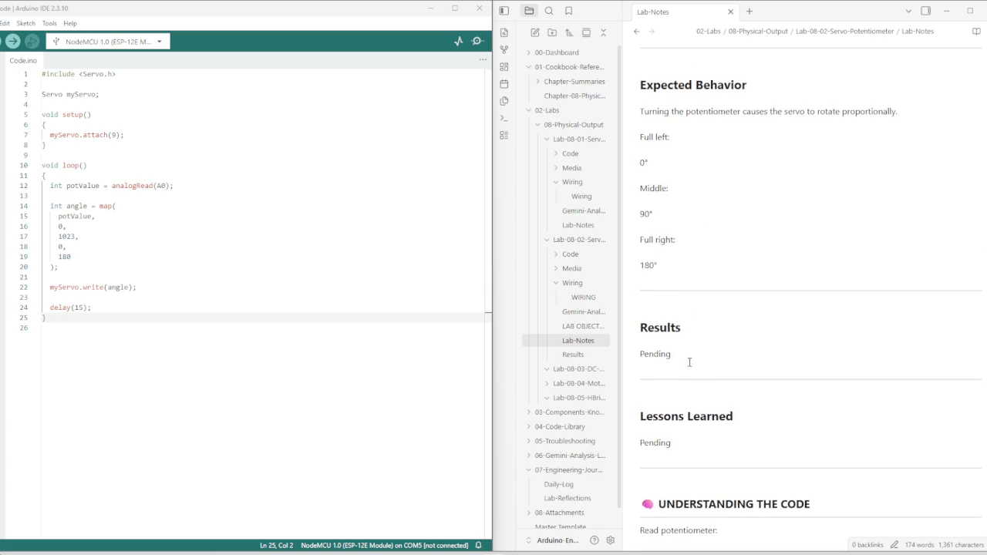
pyautogui.doubleClick(640, 356)
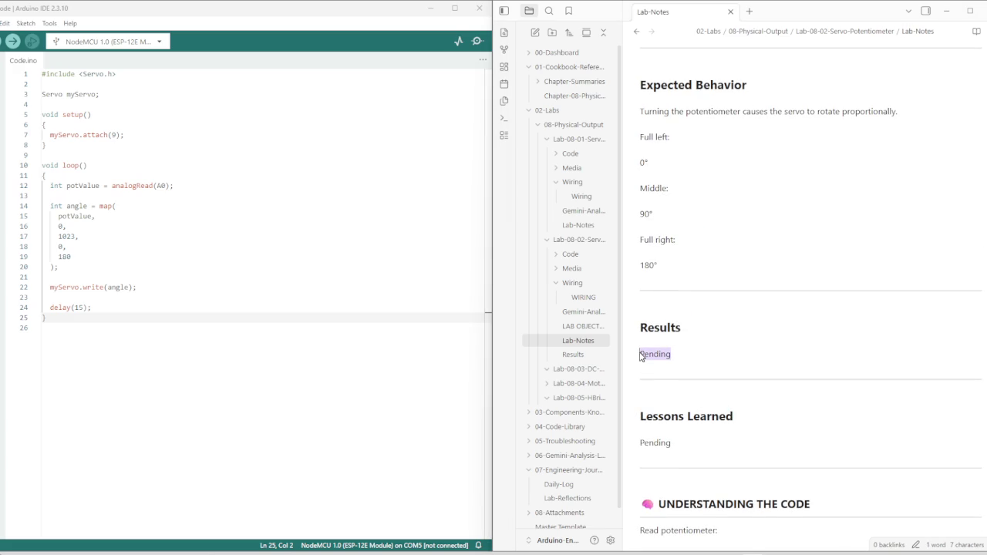
pyautogui.write('![[full wiring.png]]')
pyautogui.press('Up')
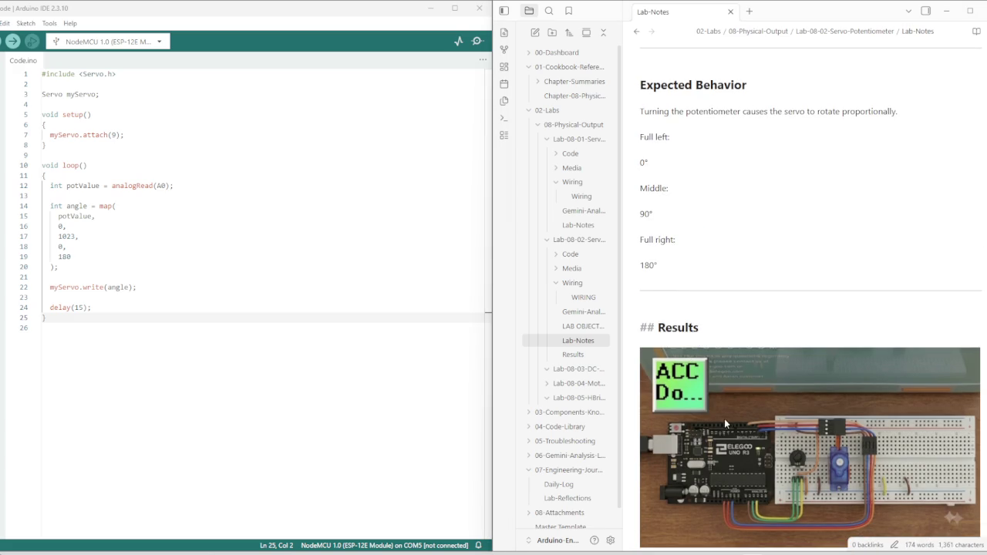
# Place the caret at the Lessons Learned placeholder, then select and deselect the Results heading
pyautogui.scroll(-2, 724, 418)
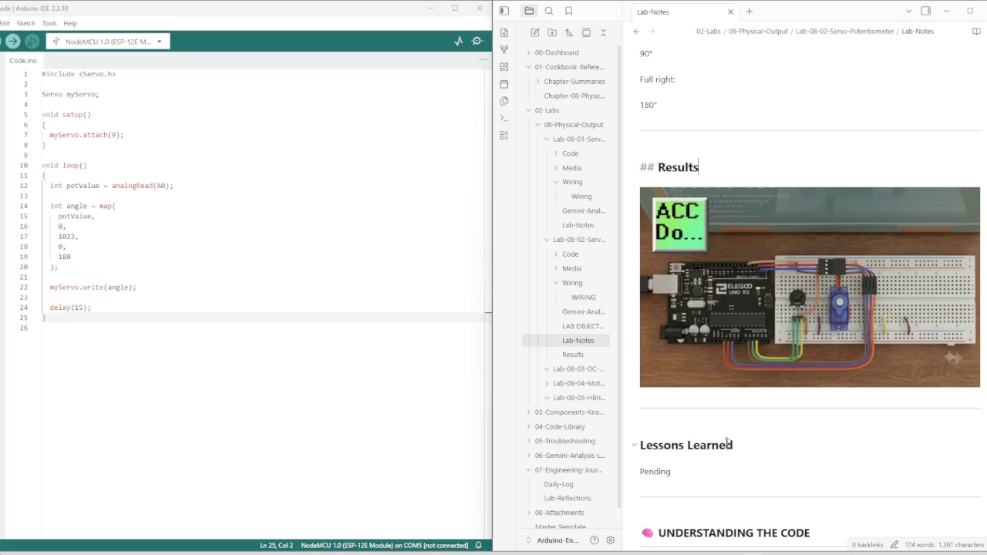
pyautogui.click(671, 472)
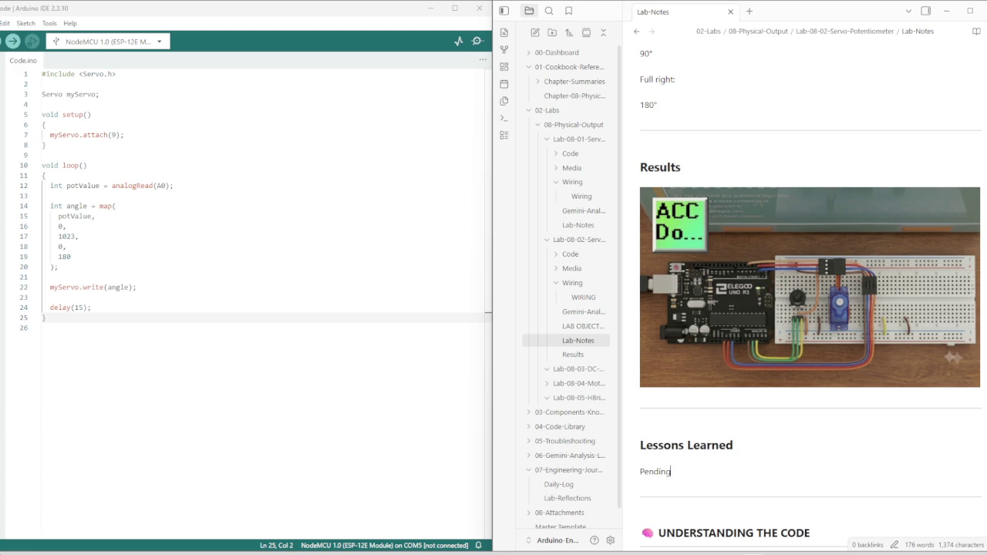
pyautogui.moveTo(682, 169); pyautogui.dragTo(640, 169)
pyautogui.click(734, 165)
# Open the empty Gemini-Analysis note under Lab-08-02-Servo-Potentiometer
pyautogui.click(583, 311)
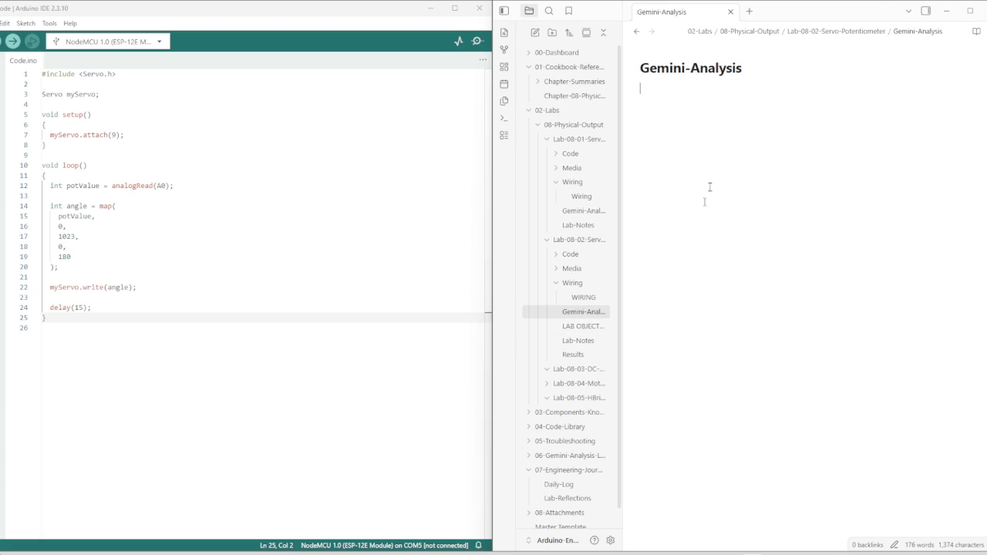
# Paste the Gemini Embedded Systems Engineering Audit into the empty note body
pyautogui.click(706, 111)
pyautogui.hotkey('ctrl', 'v')
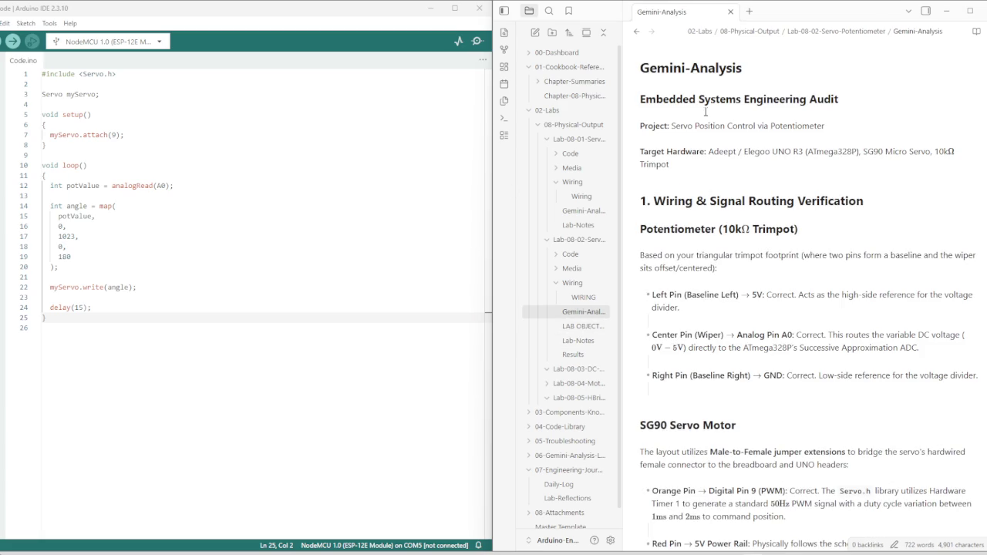
pyautogui.scroll(-3, 679, 165)
pyautogui.scroll(3, 679, 165)
pyautogui.click(680, 165)
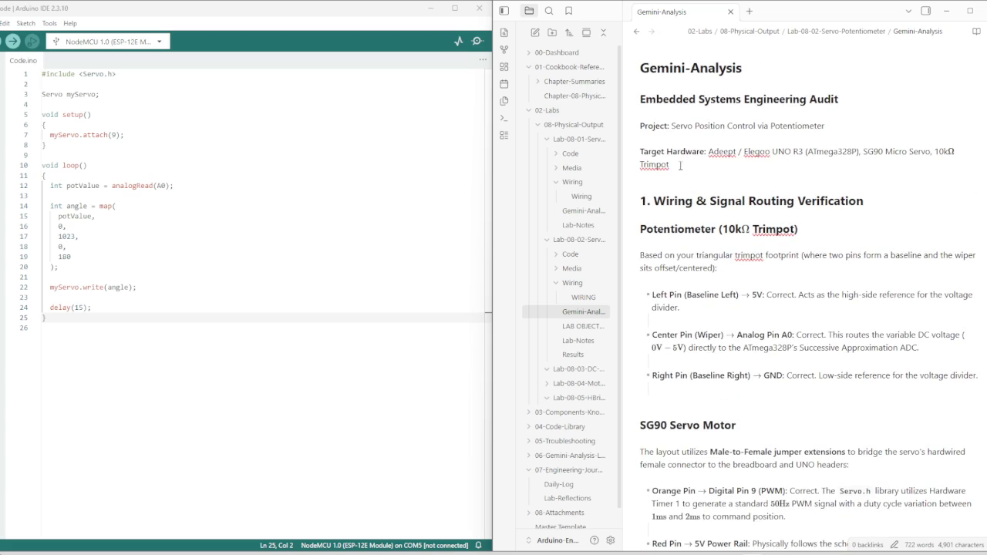
# Remove the empty '3.' item and end the recommendations with a '---' horizontal rule
pyautogui.scroll(-3, 693, 200)
pyautogui.scroll(-1, 709, 227)
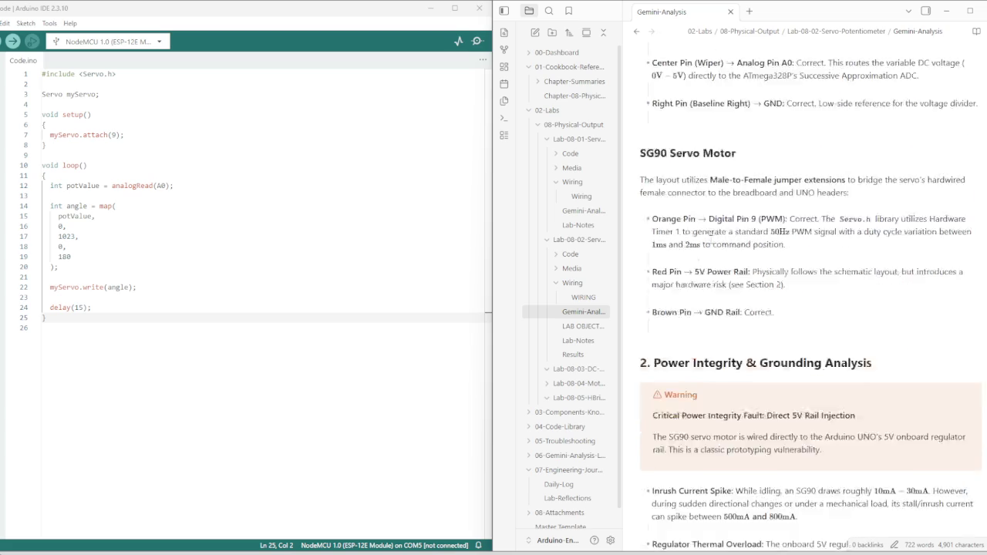
pyautogui.scroll(-1, 713, 243)
pyautogui.scroll(-2, 744, 317)
pyautogui.scroll(-3, 744, 317)
pyautogui.scroll(-2, 743, 317)
pyautogui.scroll(-5, 744, 317)
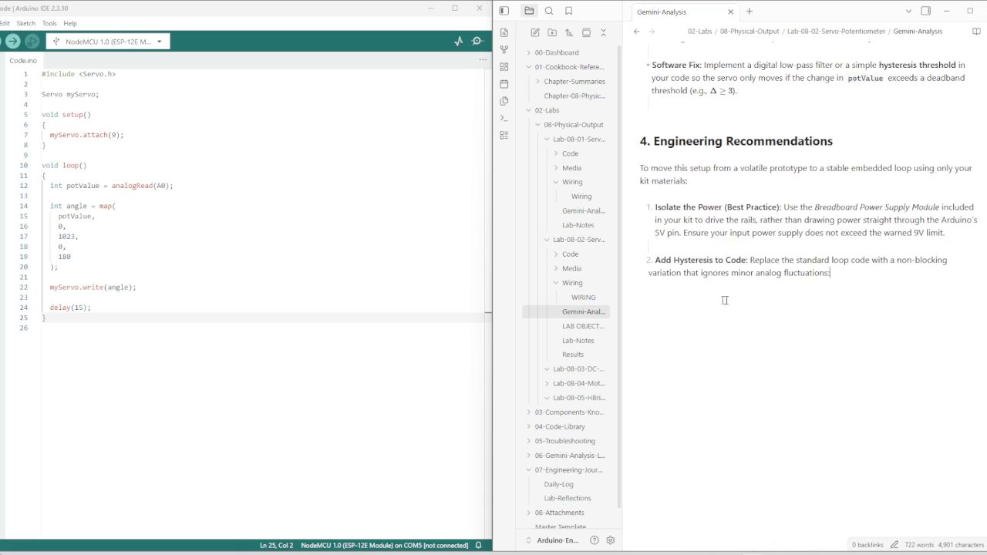
pyautogui.press('BackSpace')
pyautogui.write('-')
pyautogui.write('--')
pyautogui.press('Return')
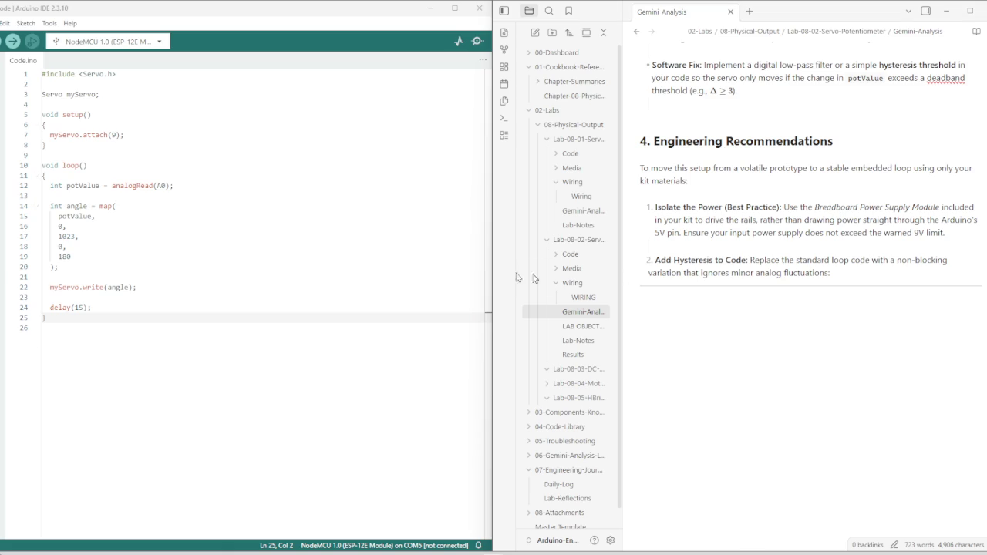
# Paste the hysteresis servo code below the rule, wrapped in a ```cpp code block
pyautogui.write('#include <Servo.h>  Servo myServo; int lastAngle = 0; const int deadband = 2; // Ignores minor ADC noise  void setup() {   myServo.attach(9); }  void loop() {   int potValue = analogRead(A0);   int targetAngle = map(potValue, 0, 1023, 0, 180);    // Only update servo if change is greater than noise floor   if (abs(targetAngle - lastAngle) > deadband) {     myServo.write(targetAngle);     lastAngle = targetAngle;   }   delay(15); }')
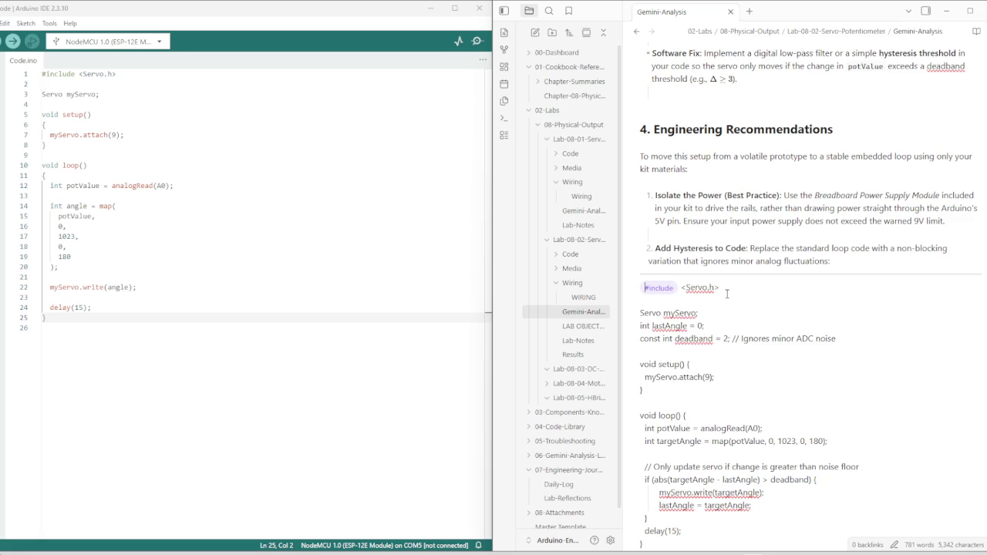
pyautogui.write('```')
pyautogui.press('Return')
pyautogui.write('cpp')
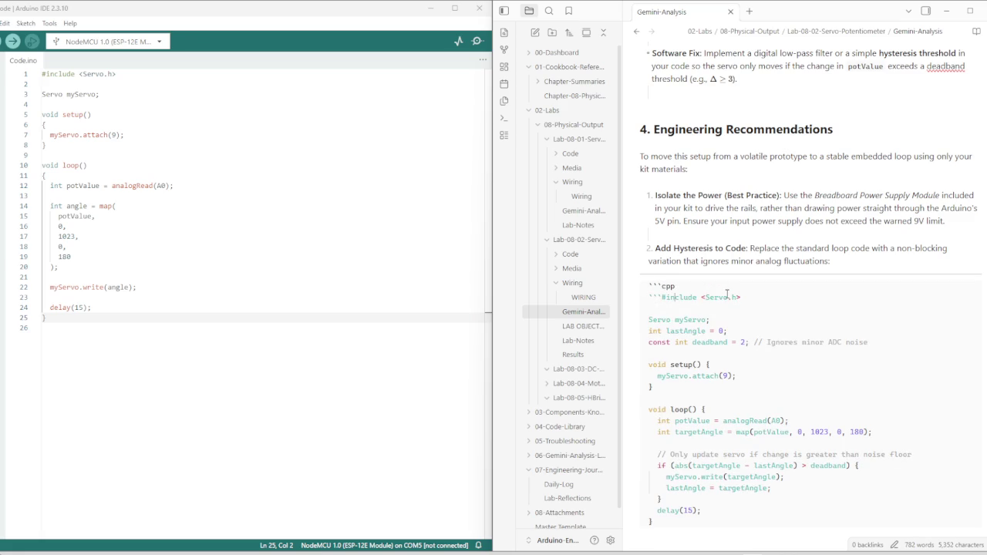
pyautogui.press('BackSpace')
pyautogui.write('```')
pyautogui.press('BackSpace')
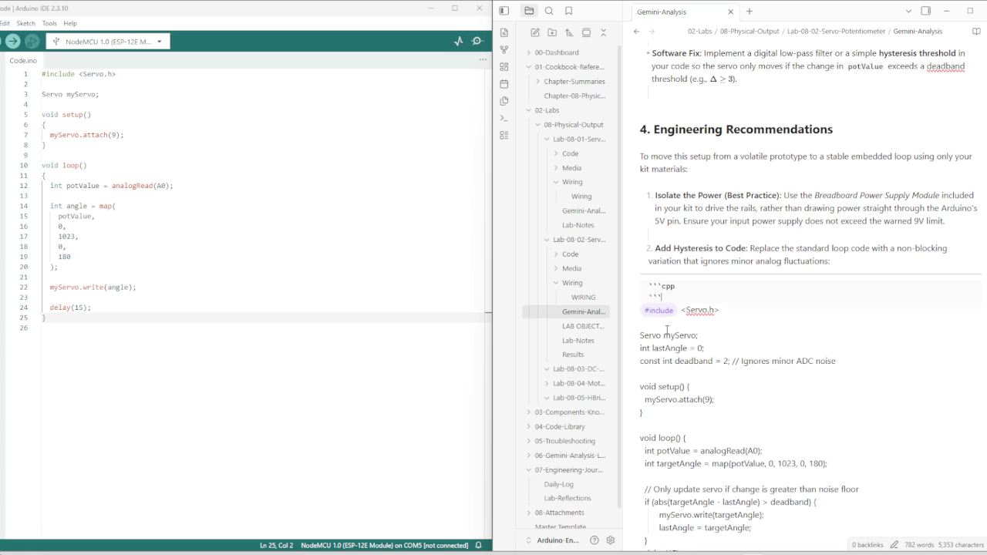
pyautogui.press('BackSpace')
pyautogui.press('BackSpace')
pyautogui.press('BackSpace')
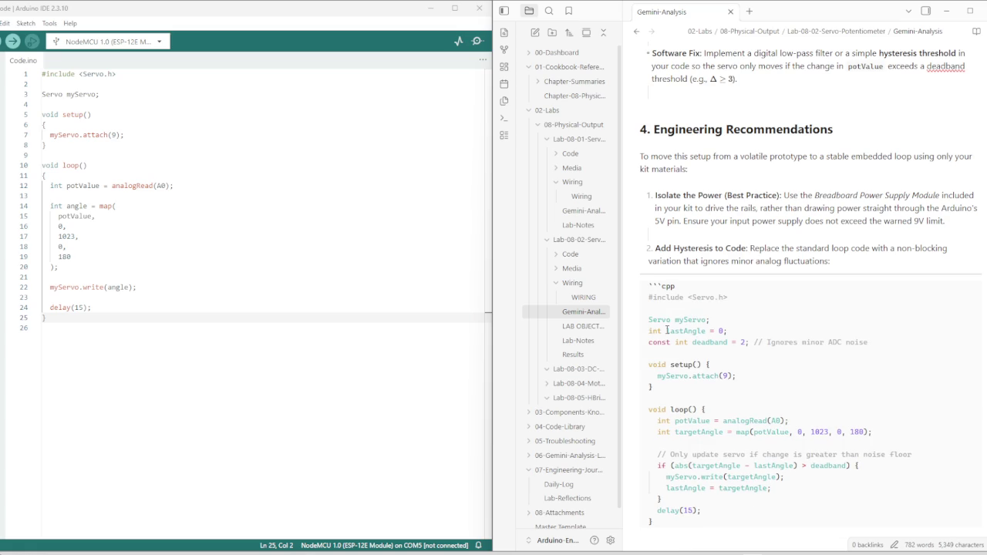
pyautogui.scroll(-1, 659, 377)
pyautogui.scroll(-2, 666, 390)
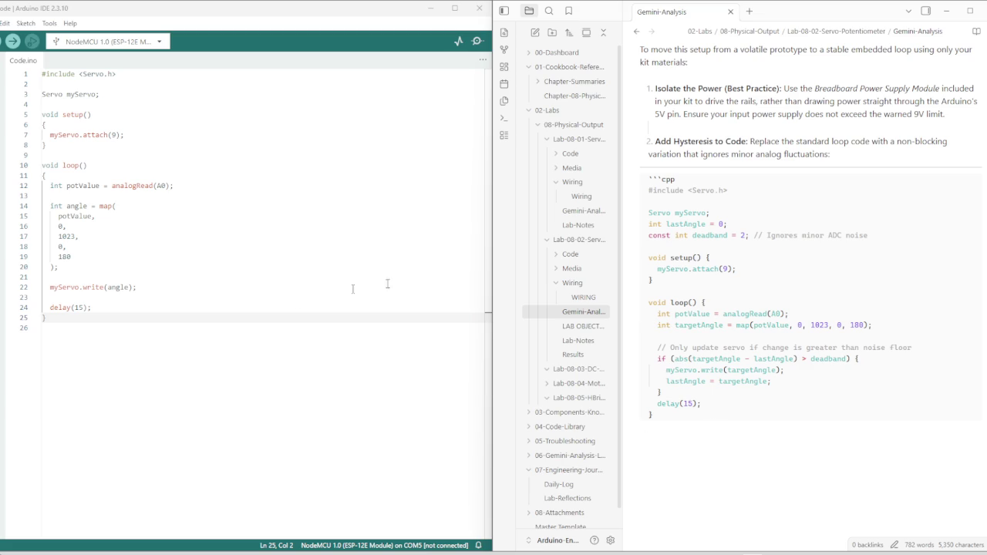
# Review Lab-08-02's Lab-Notes, LAB OBJECTIVE and Gemini-Analysis, then open its WIRING note
pyautogui.click(592, 346)
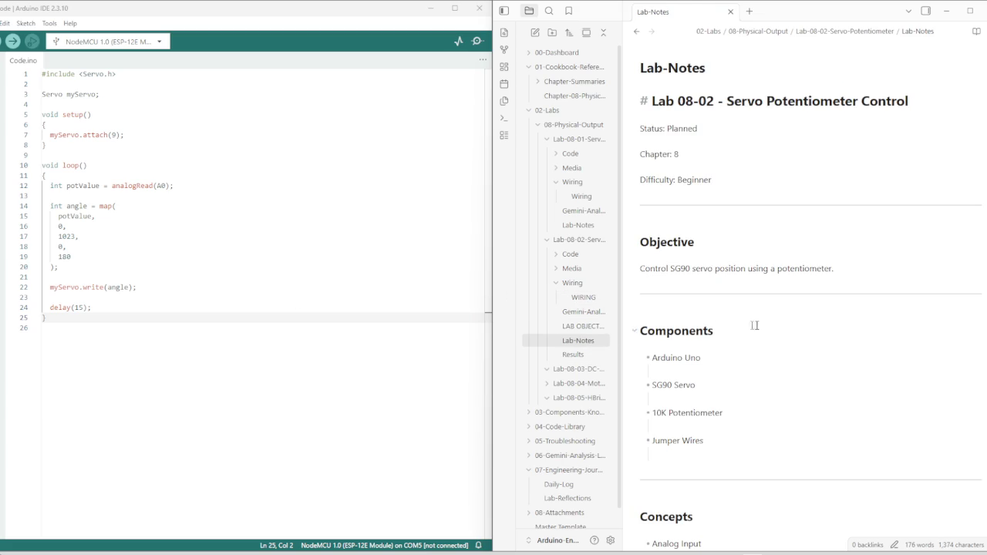
pyautogui.scroll(-3, 754, 327)
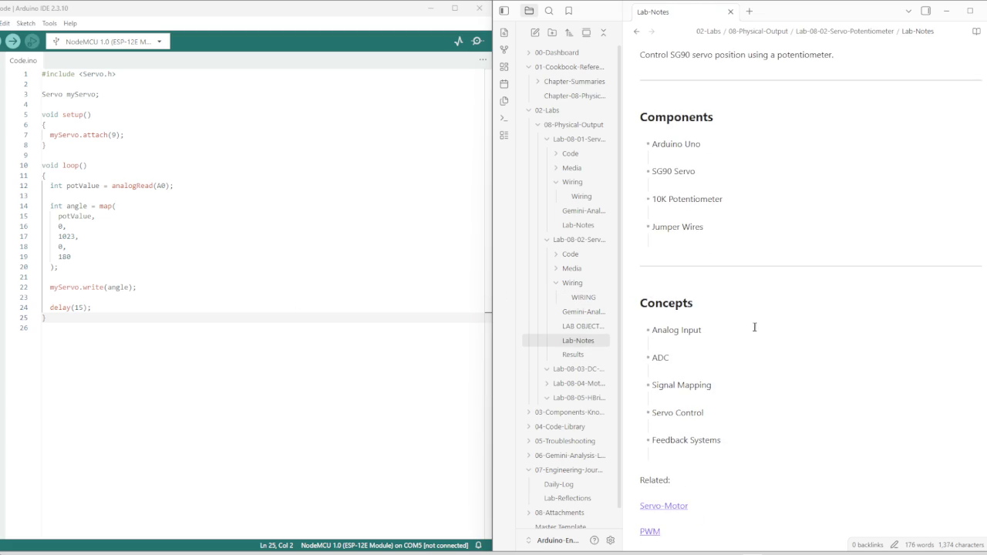
pyautogui.click(589, 330)
pyautogui.click(583, 312)
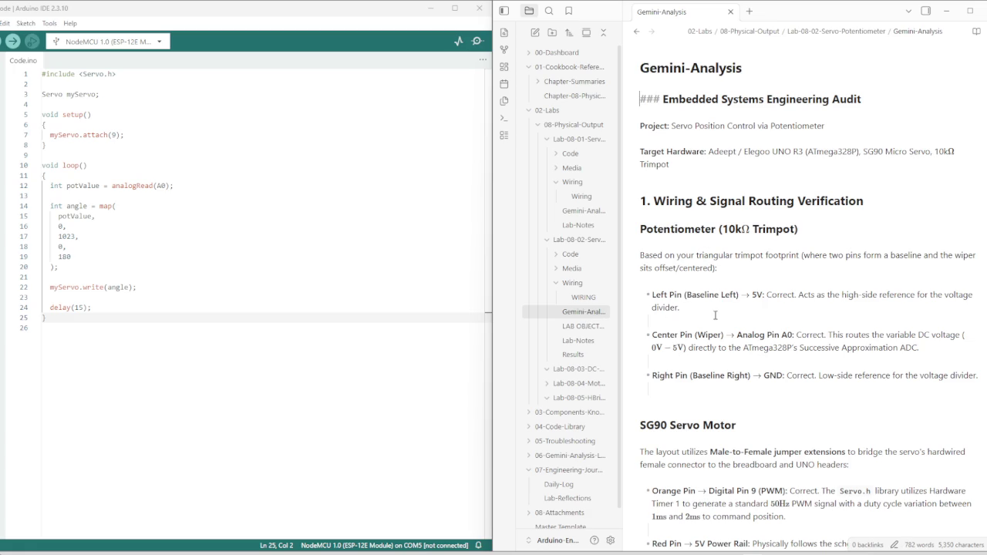
pyautogui.scroll(-1, 692, 310)
pyautogui.scroll(-1, 693, 309)
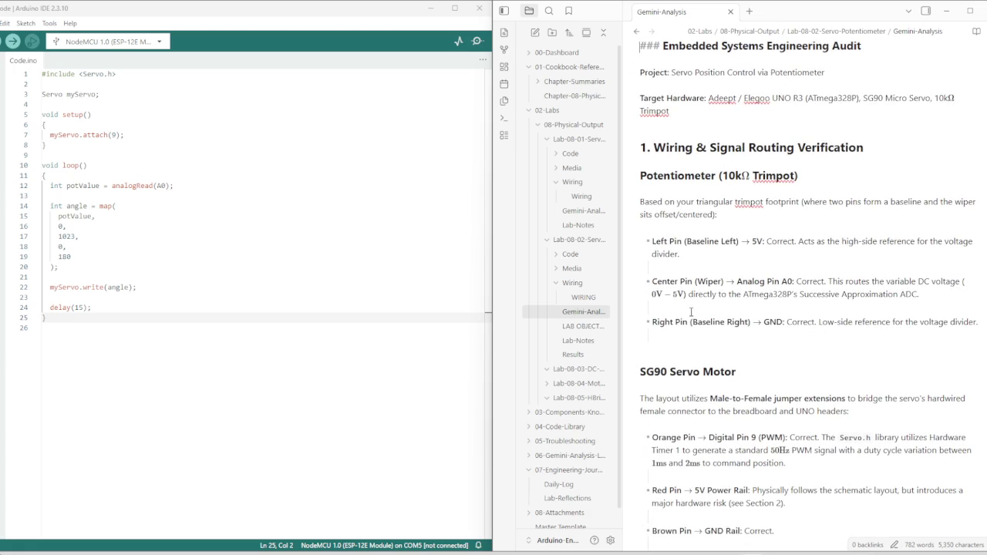
pyautogui.click(583, 297)
pyautogui.scroll(-5, 786, 323)
pyautogui.scroll(-4, 771, 327)
# Add a divider and a '# WIRING RESULTS' heading after the Complete Diagram's Ground line
pyautogui.click(734, 286)
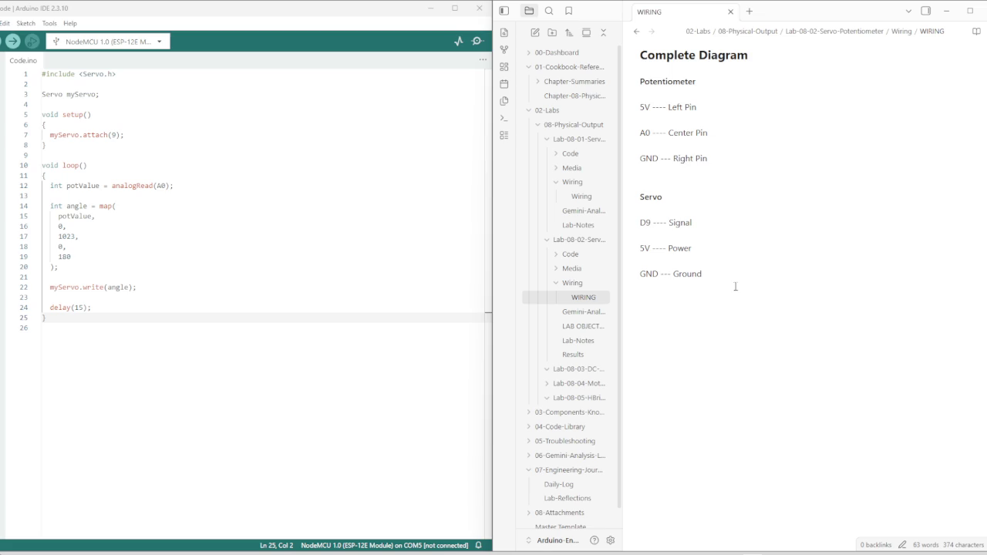
pyautogui.write('----')
pyautogui.press('Return')
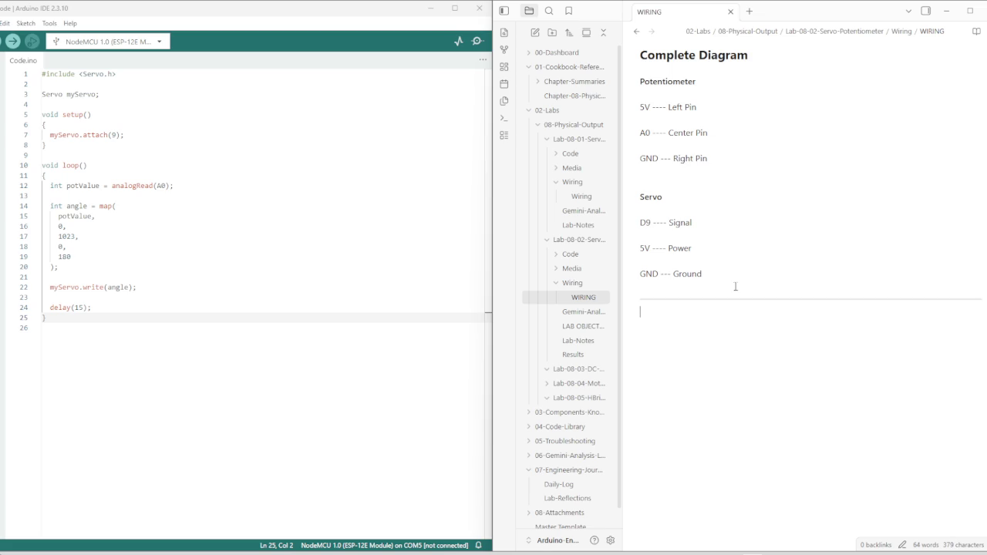
pyautogui.write('WIRING RESUL')
pyautogui.write('#')
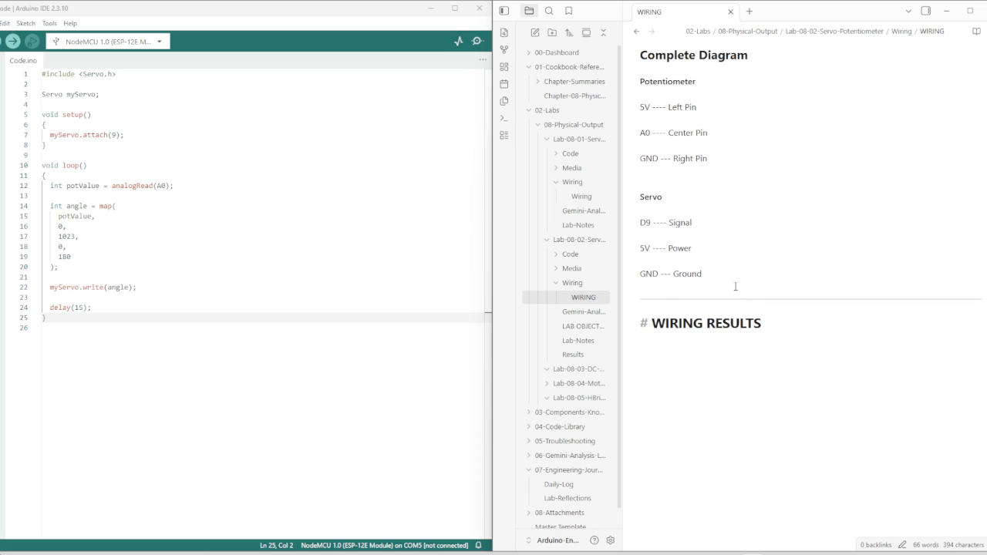
pyautogui.press('Return')
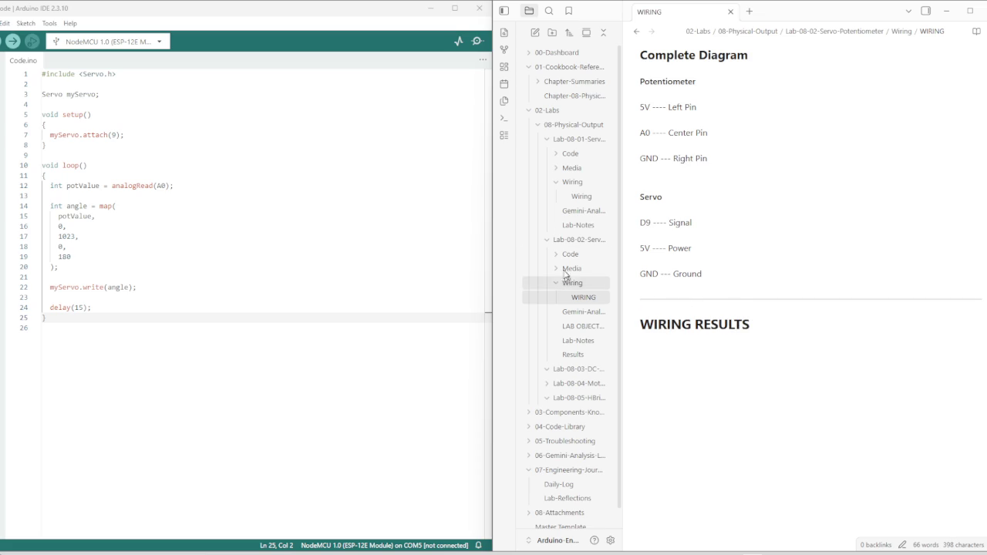
pyautogui.scroll(1, 658, 264)
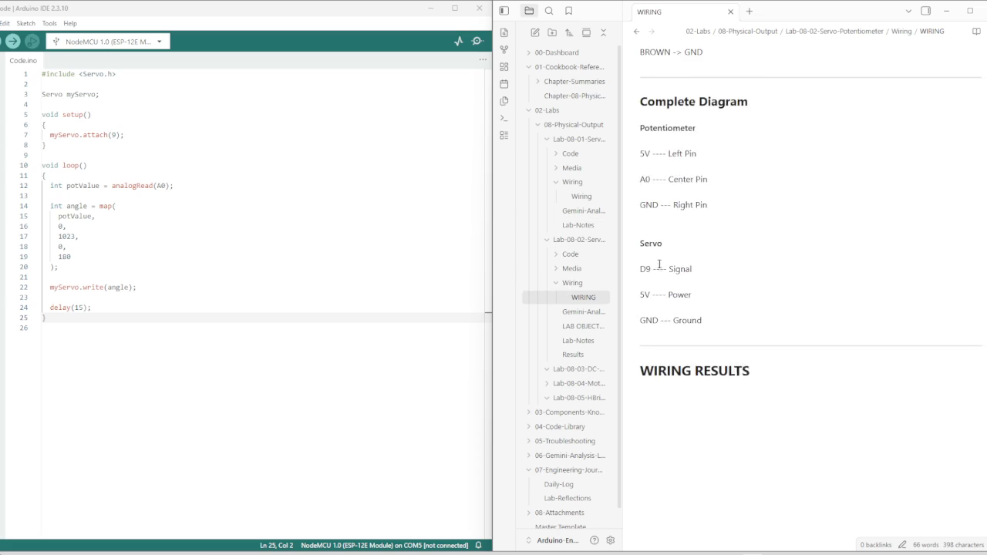
# View the full wiring.png image in the Lab-08-02 Media folder
pyautogui.click(580, 196)
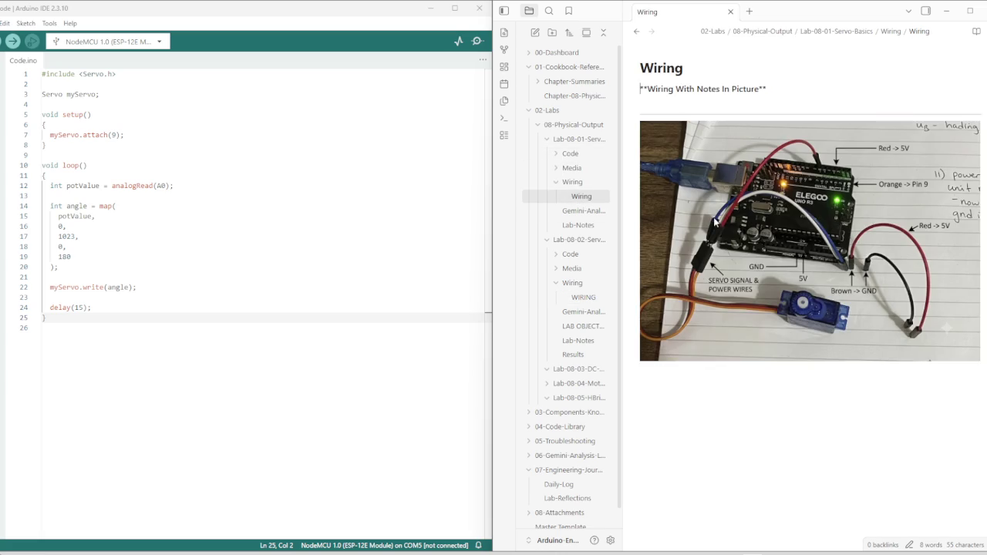
pyautogui.rightClick(715, 223)
pyautogui.click(577, 268)
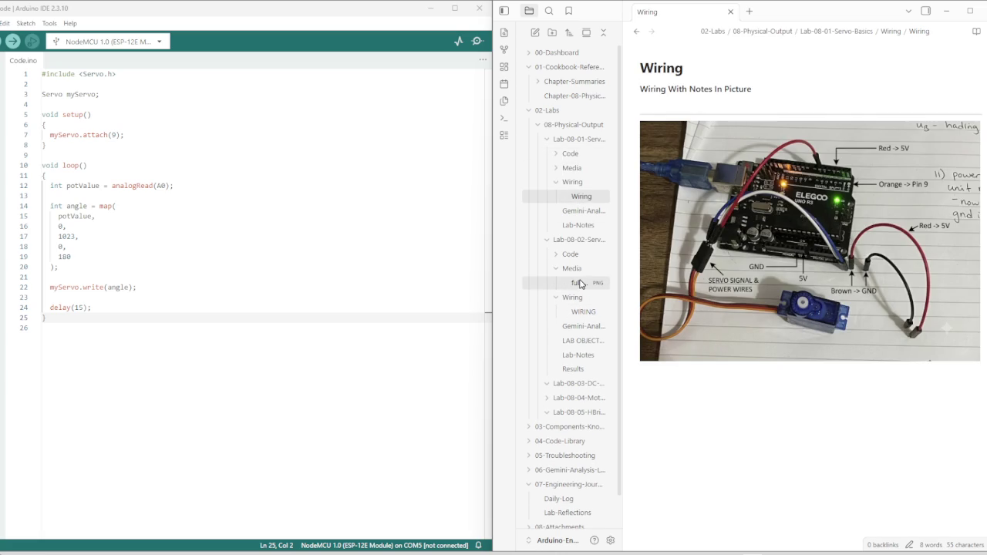
pyautogui.click(579, 283)
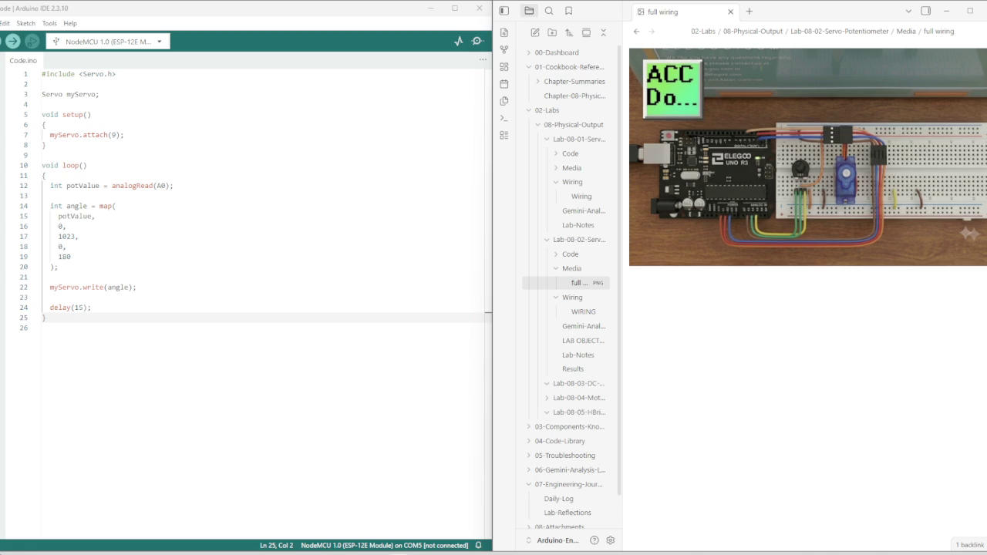
# Open Lab-08-02 Lab-Notes and scroll to the Results section with the breadboard photo
pyautogui.click(573, 368)
pyautogui.scroll(-5, 737, 399)
pyautogui.scroll(-5, 696, 381)
pyautogui.scroll(-5, 689, 391)
pyautogui.scroll(2, 689, 387)
pyautogui.scroll(-10, 683, 381)
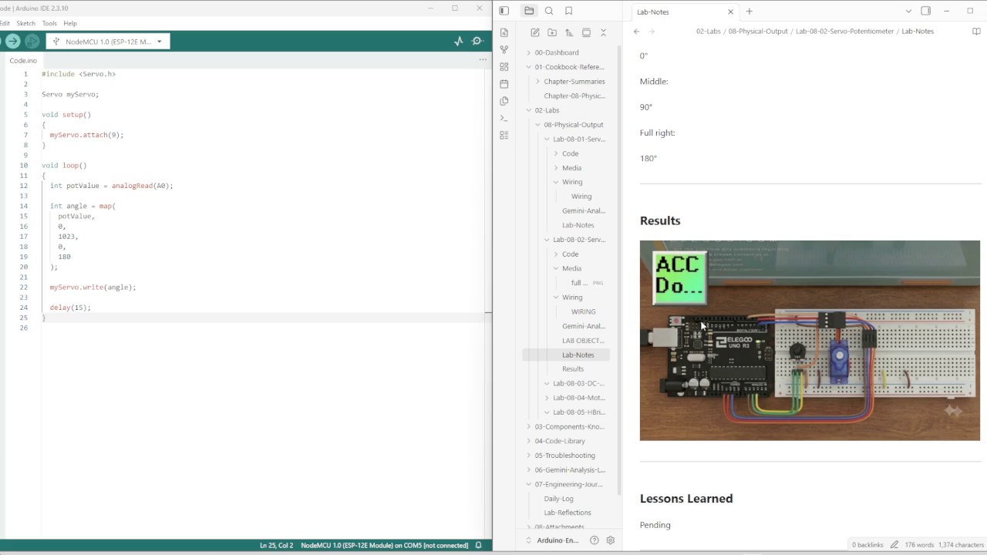
pyautogui.scroll(-2, 693, 326)
# Embed ![[full wiring.png]] below the WIRING RESULTS heading, undoing the duplicate copy
pyautogui.click(584, 311)
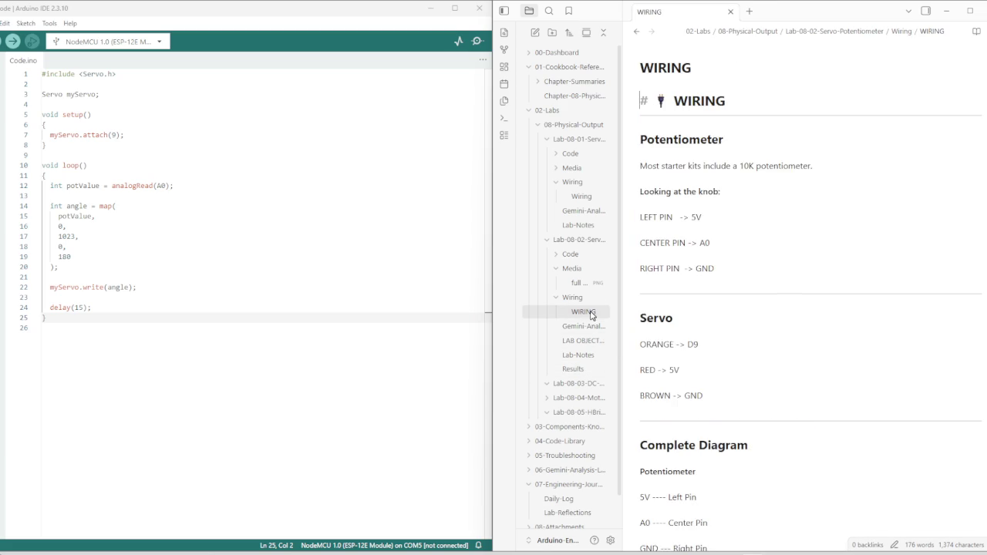
pyautogui.scroll(-6, 720, 378)
pyautogui.click(695, 293)
pyautogui.write('![[full wiring.png]]')
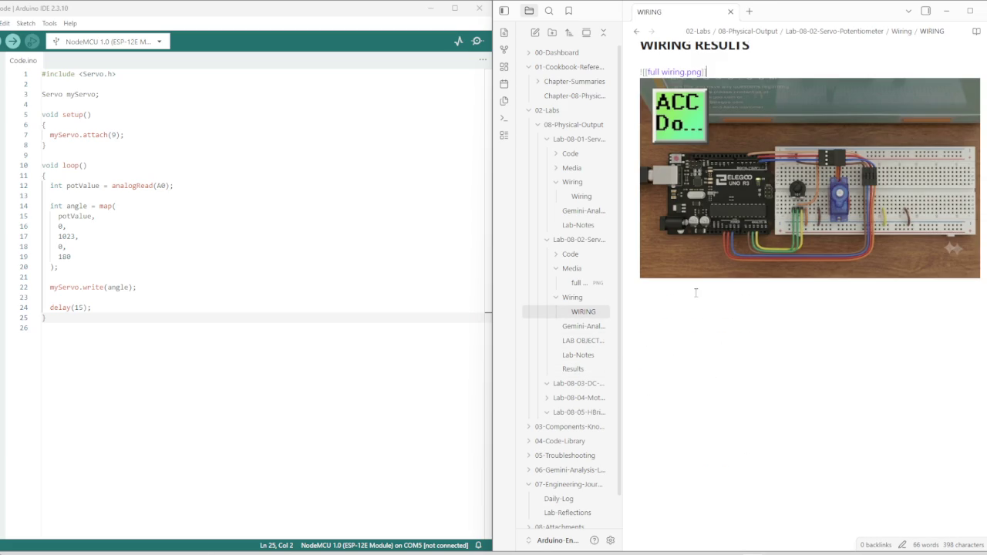
pyautogui.hotkey('ctrl', 'z')
pyautogui.click(686, 349)
# Clear the stray dashes around the embed so the wiring photo renders under the heading
pyautogui.scroll(2, 702, 331)
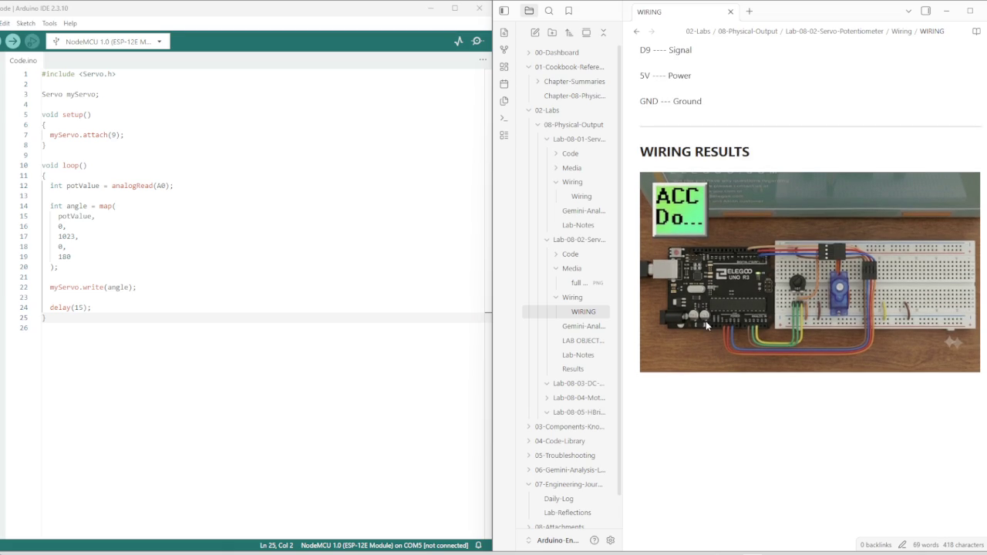
pyautogui.write('---')
pyautogui.press('BackSpace')
pyautogui.press('BackSpace')
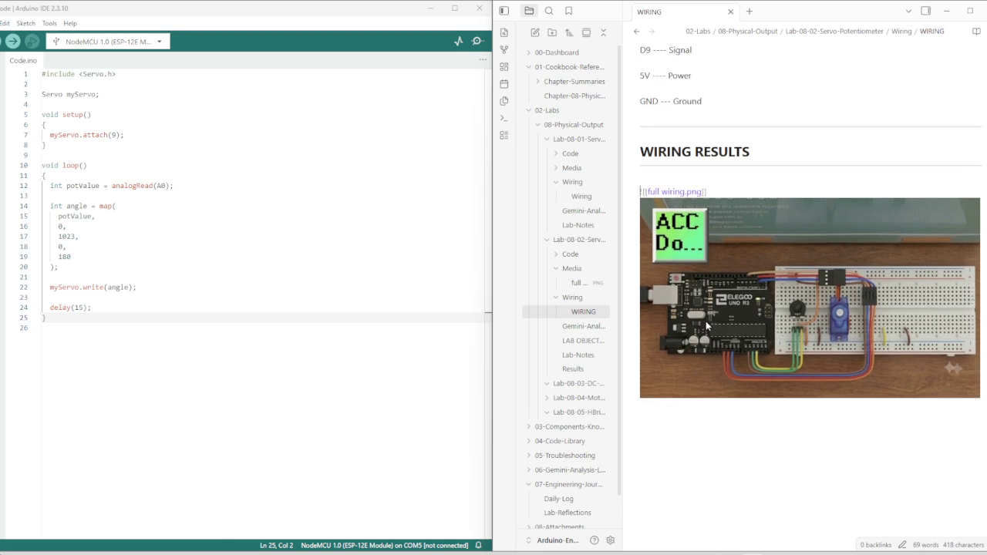
pyautogui.press('Delete')
pyautogui.write('!')
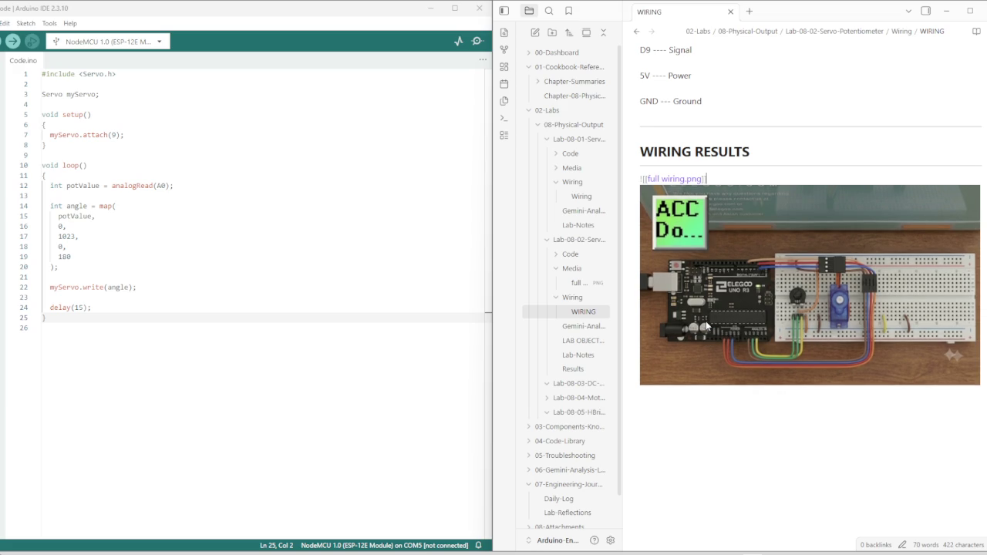
pyautogui.press('Up')
pyautogui.press('Up')
pyautogui.press('Up')
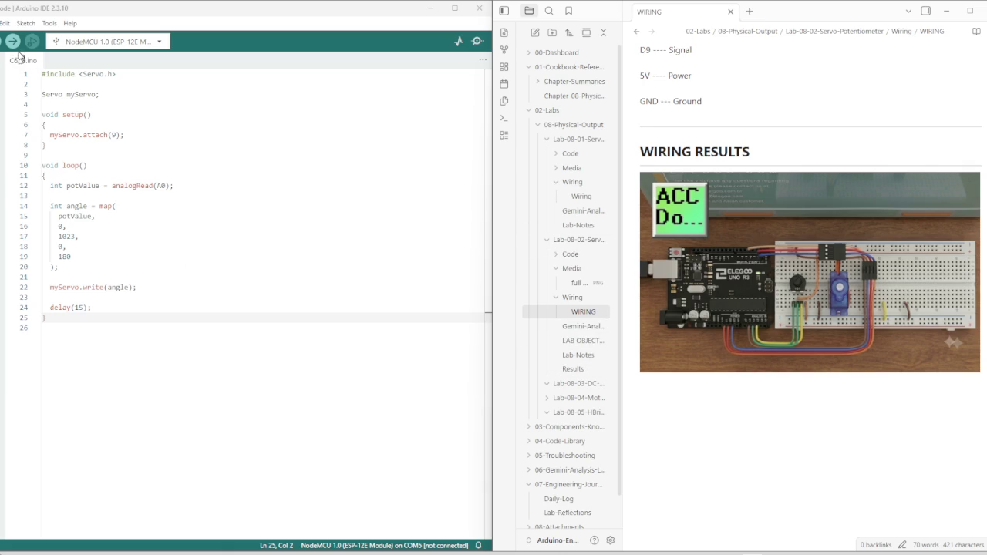
pyautogui.click(1, 24)
# Close the Arduino IDE File menu and open Lab-08-01's Code.ino servo sweep note
pyautogui.click(3, 146)
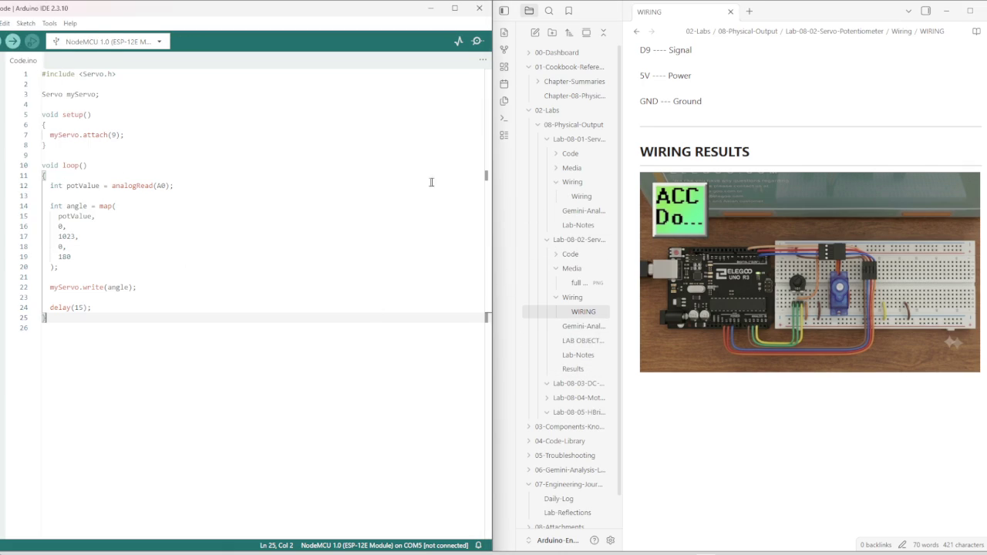
pyautogui.click(570, 153)
pyautogui.click(581, 185)
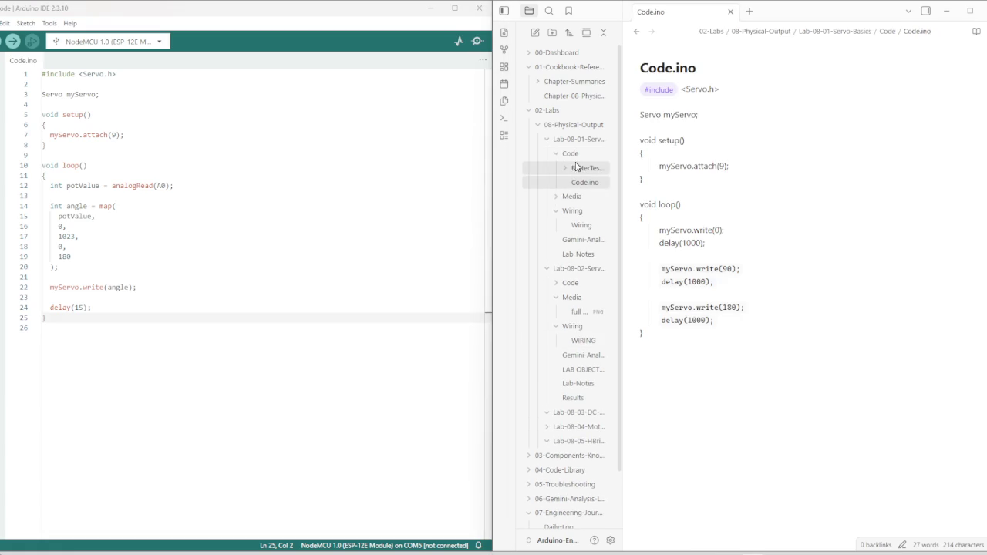
pyautogui.click(580, 167)
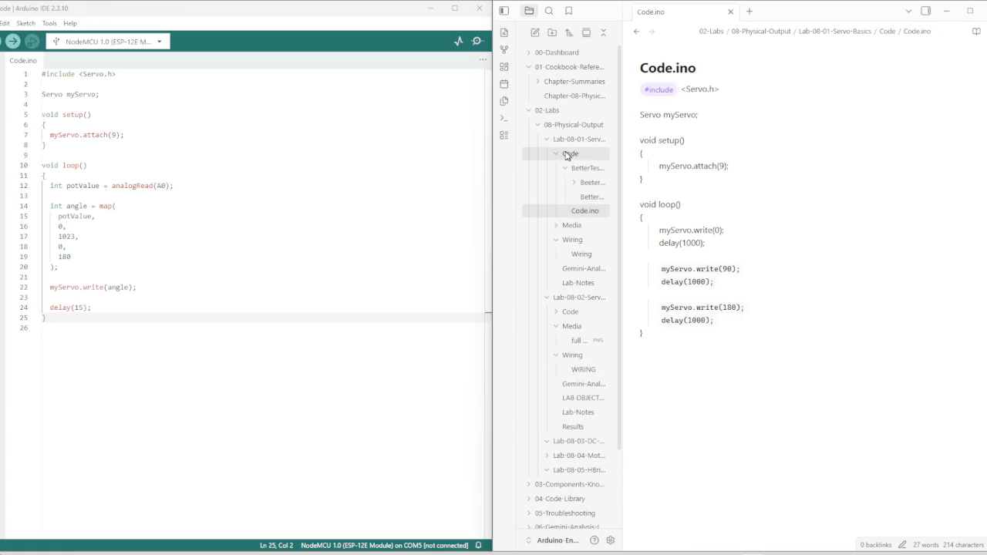
pyautogui.click(549, 139)
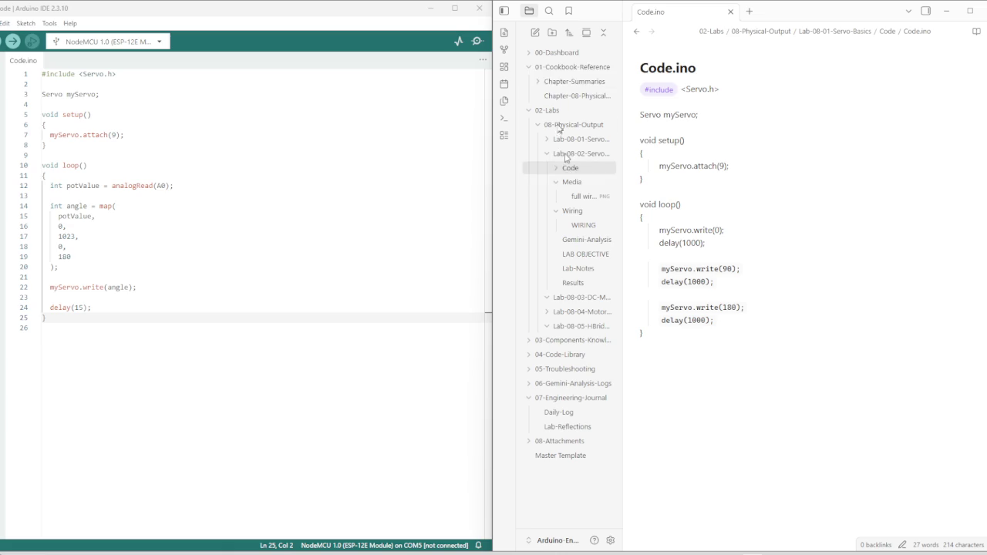
pyautogui.click(0, 23)
pyautogui.click(6, 72)
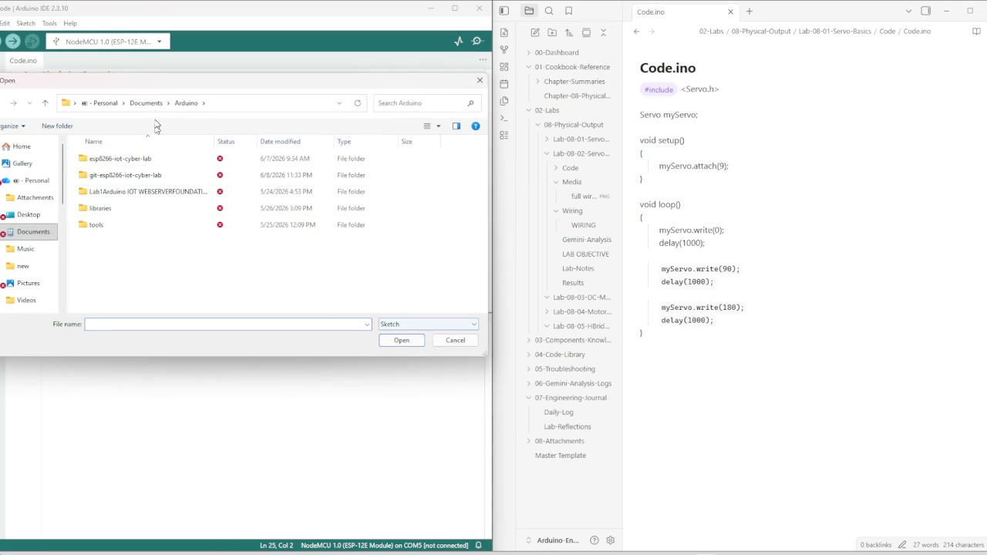
pyautogui.click(31, 215)
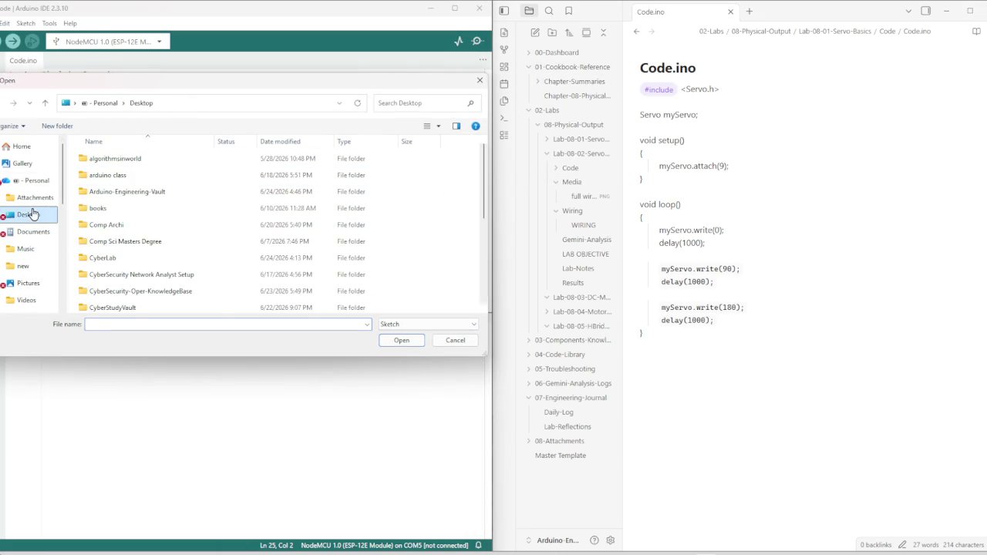
pyautogui.doubleClick(127, 192)
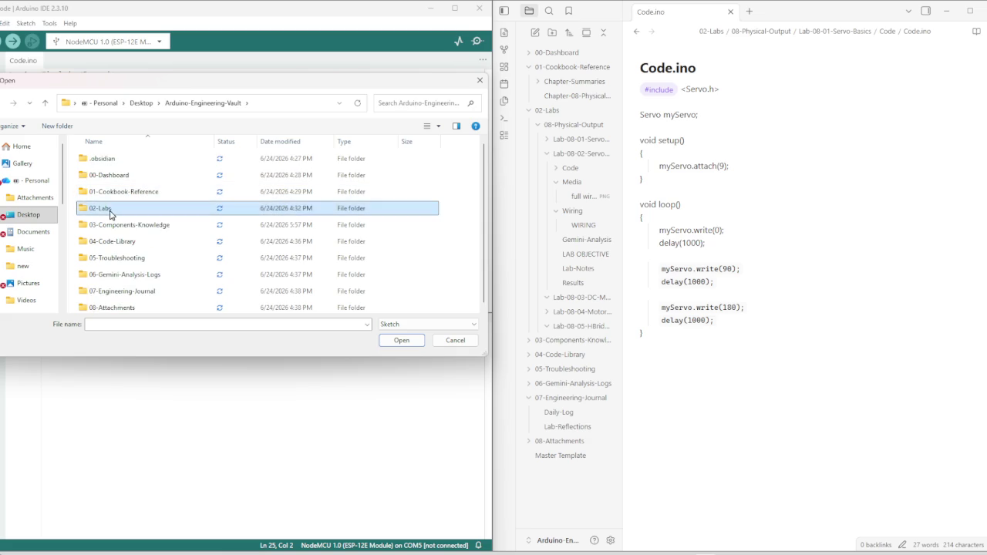
pyautogui.doubleClick(115, 210)
pyautogui.click(115, 160)
pyautogui.doubleClick(116, 159)
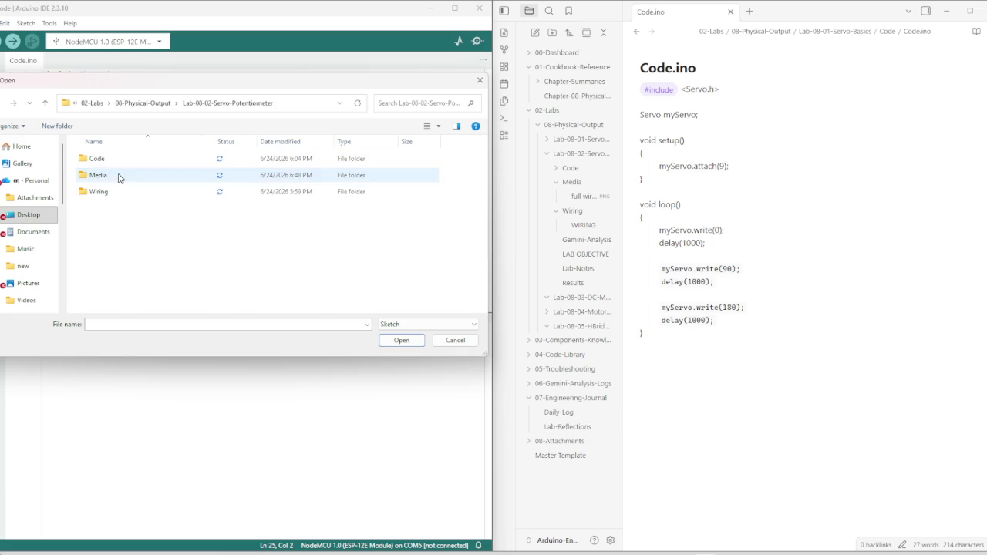
pyautogui.click(399, 325)
pyautogui.doubleClick(113, 161)
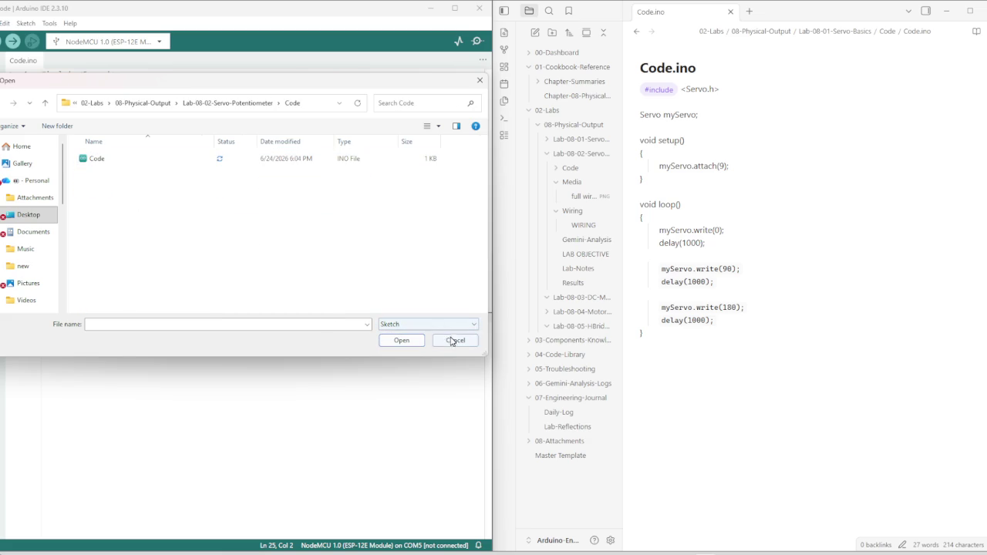
pyautogui.click(453, 340)
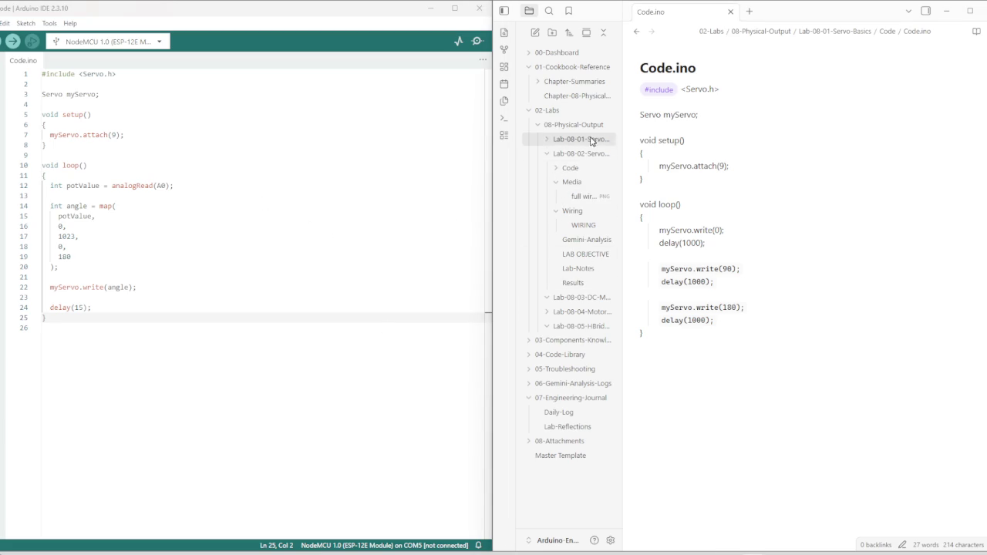
# Display the full wiring.png image from the Lab-08-02 Media folder
pyautogui.click(577, 199)
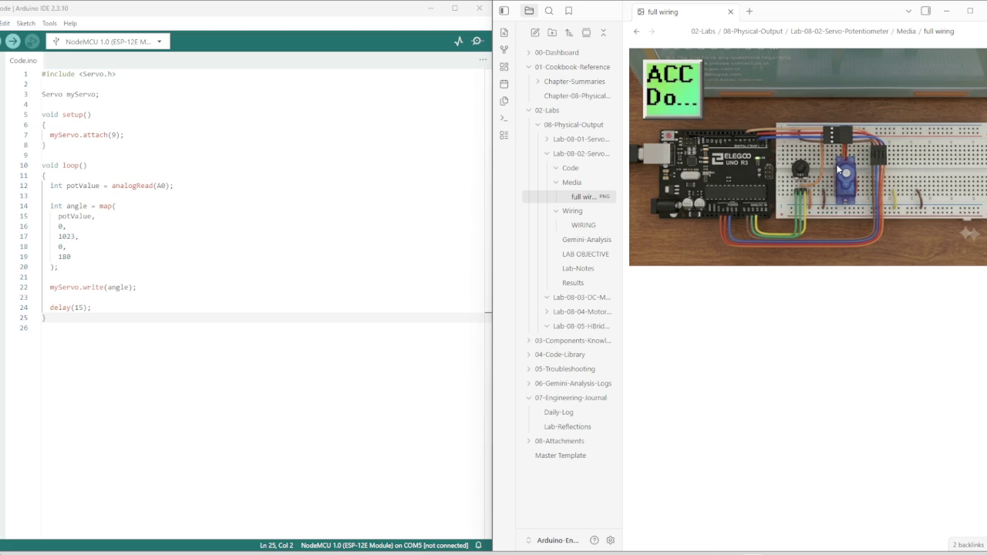
# Snip the breadboard region around the servo connector, then return to the Lab-08-02 Lab-Notes
pyautogui.press('super+shift+s')
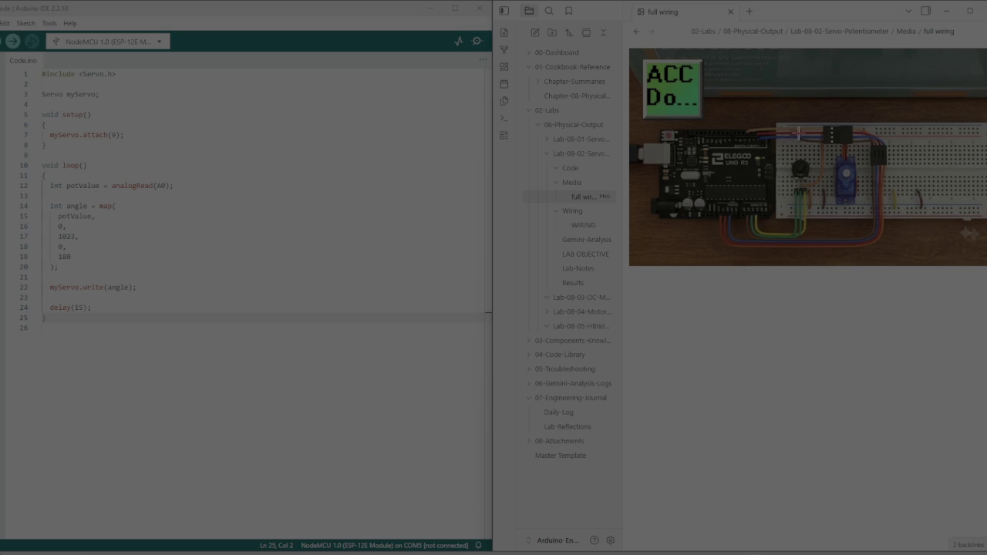
pyautogui.moveTo(792, 124); pyautogui.dragTo(884, 176)
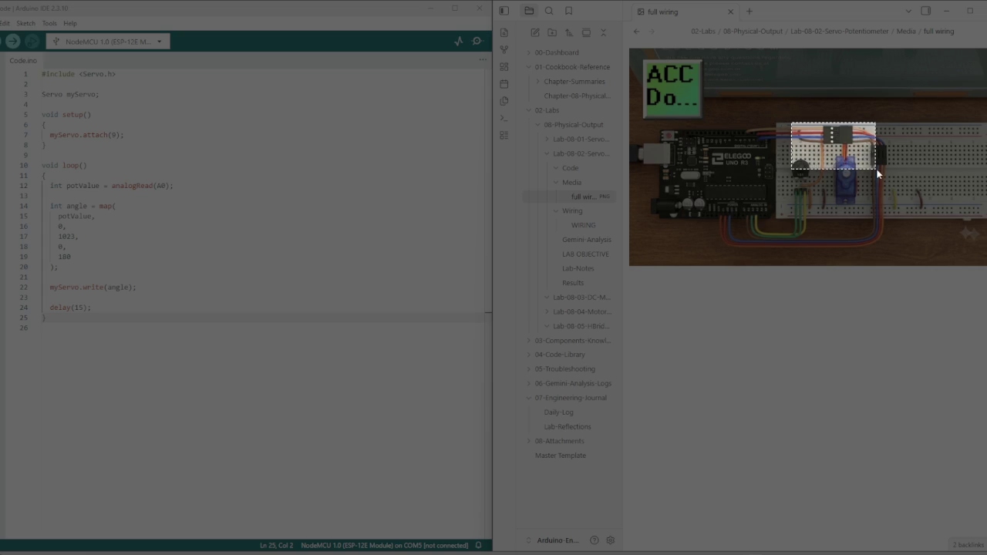
pyautogui.moveTo(883, 171); pyautogui.dragTo(894, 168)
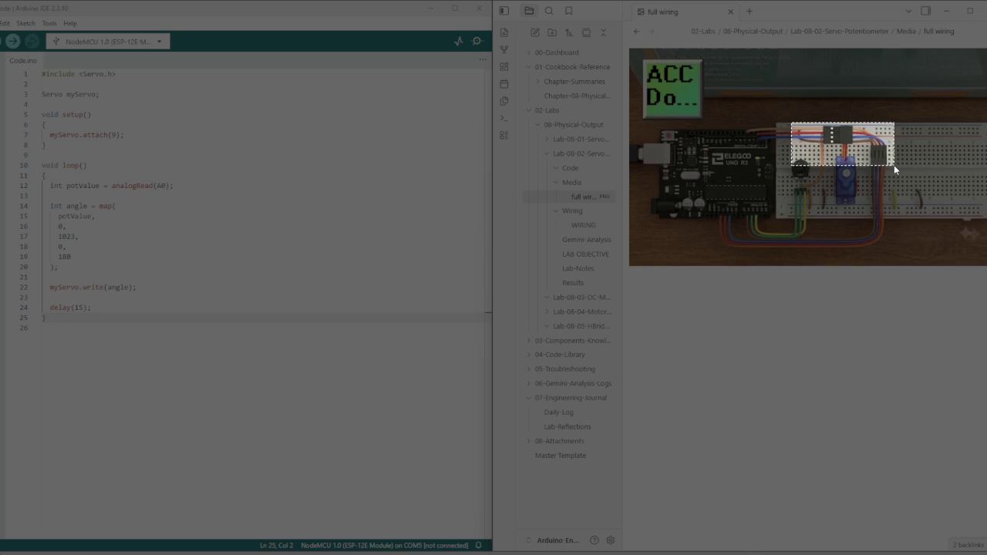
pyautogui.moveTo(894, 168); pyautogui.dragTo(894, 168)
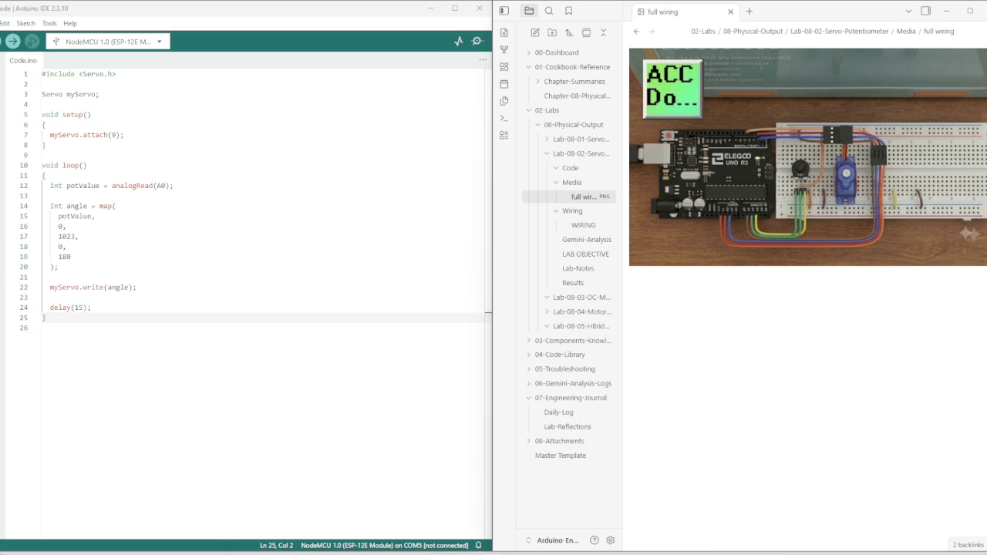
pyautogui.click(579, 283)
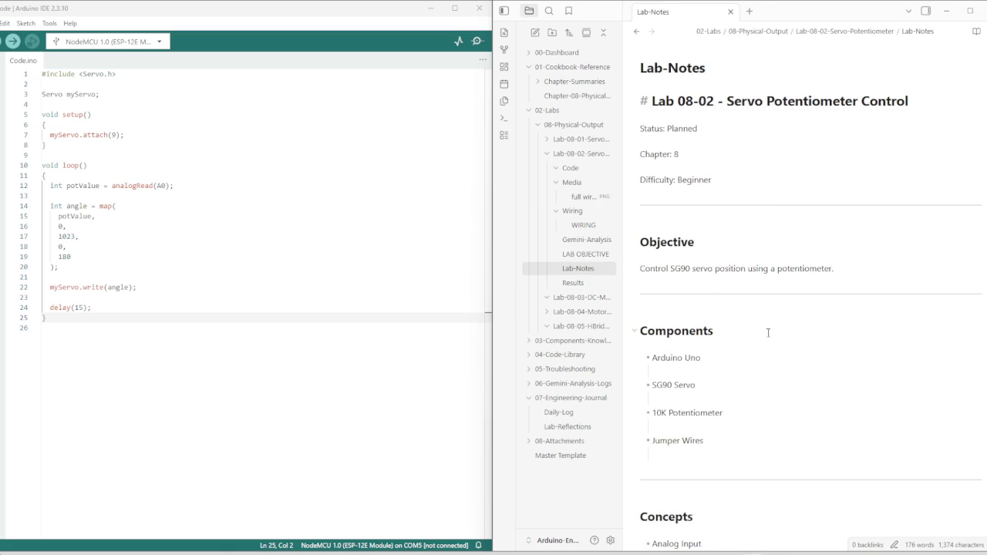
pyautogui.scroll(-5, 699, 301)
pyautogui.scroll(-3, 696, 301)
pyautogui.scroll(-5, 696, 304)
pyautogui.scroll(4, 696, 308)
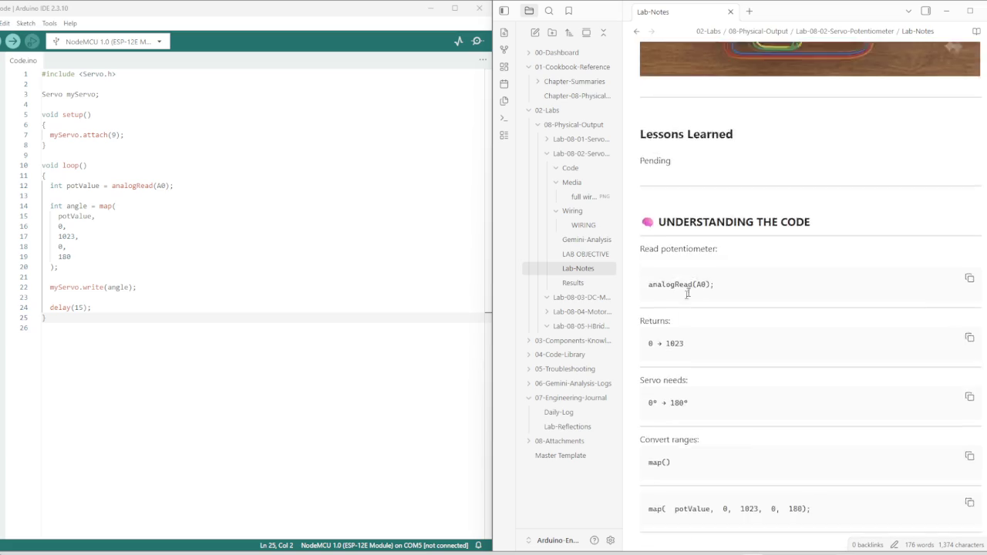
pyautogui.scroll(3, 717, 317)
pyautogui.moveTo(733, 338); pyautogui.dragTo(653, 345)
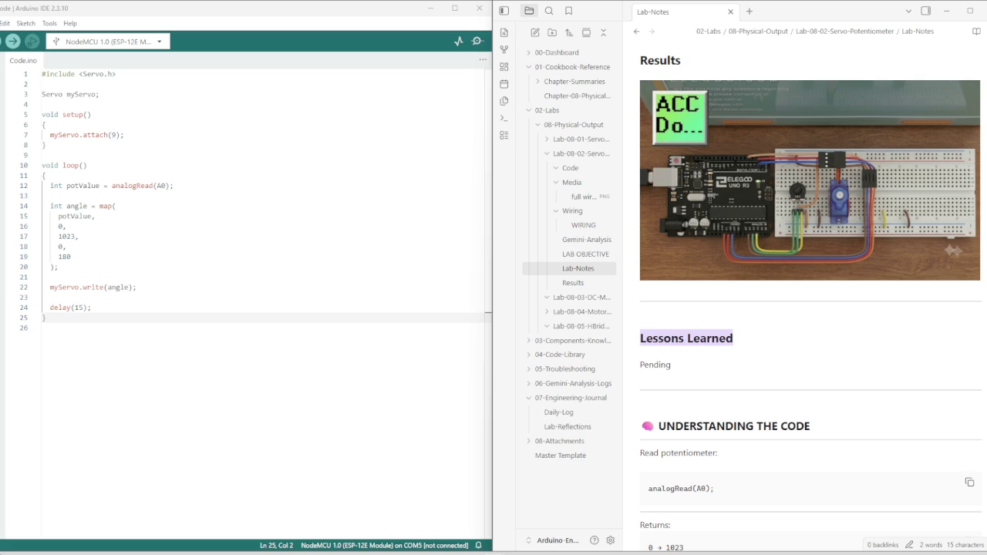
pyautogui.click(690, 364)
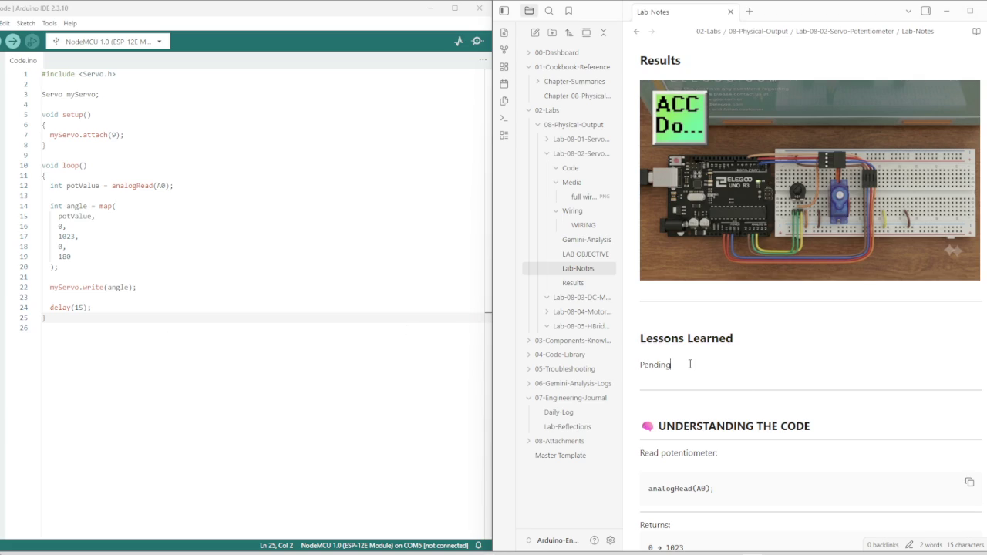
# Replace the Pending placeholder under Lessons Learned with the pasted lessons text
pyautogui.hotkey('ctrl', 'BackSpace')
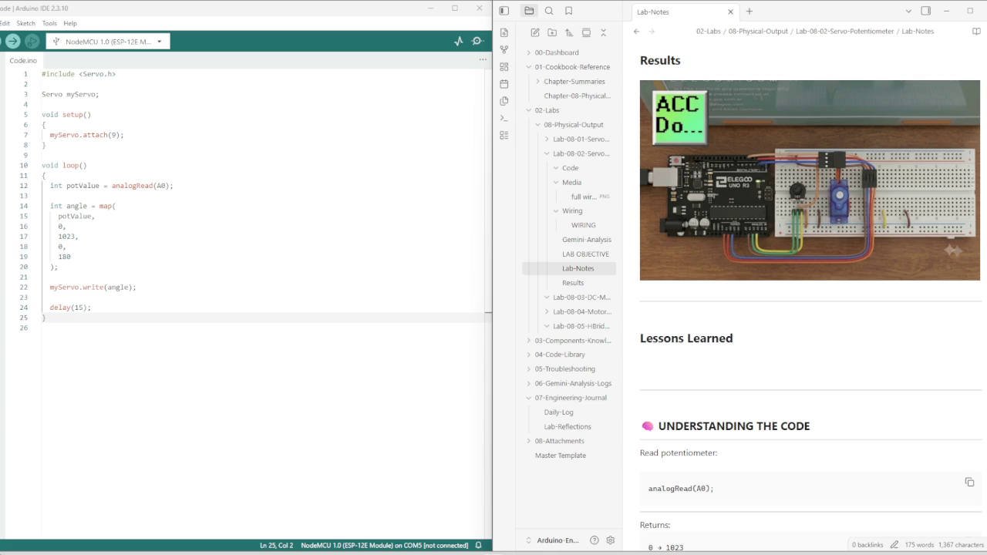
pyautogui.click(661, 350)
pyautogui.press('Return')
pyautogui.hotkey('ctrl', 'v')
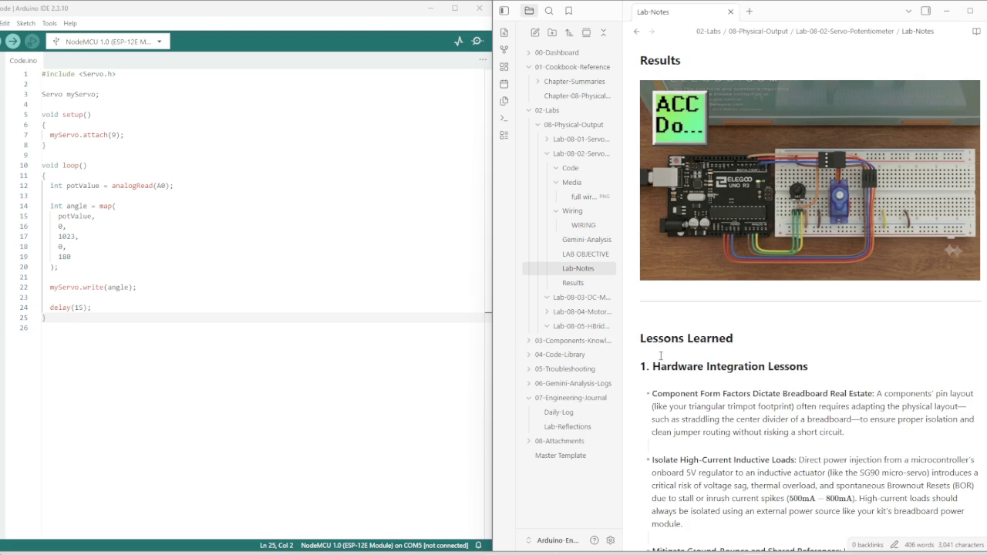
# Scroll through the pasted Hardware Integration and Software lessons to review them
pyautogui.scroll(-3, 661, 355)
pyautogui.scroll(-2, 666, 339)
pyautogui.scroll(-3, 674, 323)
pyautogui.scroll(-3, 681, 311)
pyautogui.scroll(-5, 682, 320)
pyautogui.scroll(-4, 686, 332)
pyautogui.scroll(5, 661, 243)
pyautogui.scroll(5, 667, 260)
pyautogui.scroll(4, 674, 266)
pyautogui.scroll(4, 682, 271)
pyautogui.scroll(10, 684, 271)
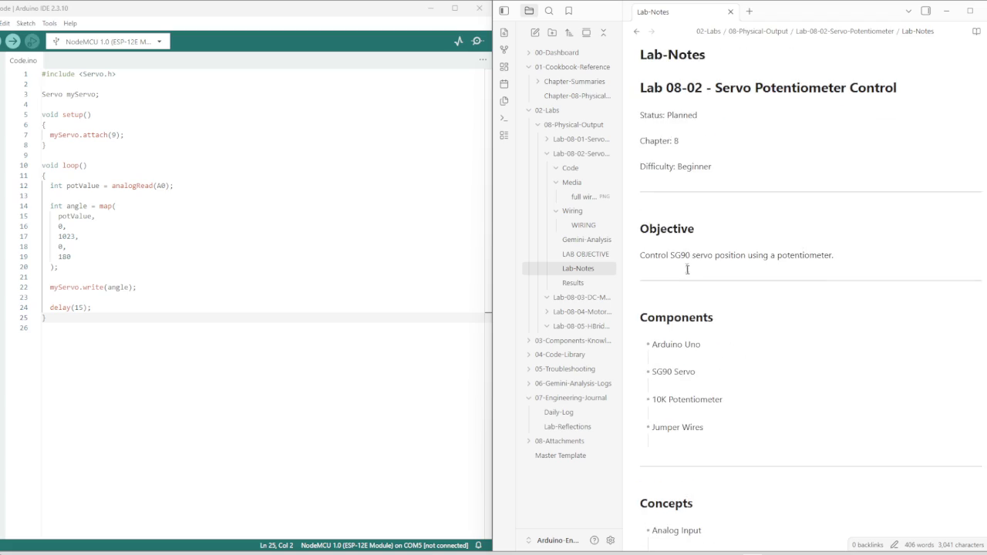
# Review the Lab 08-02 Gemini-Analysis and WIRING notes
pyautogui.click(587, 253)
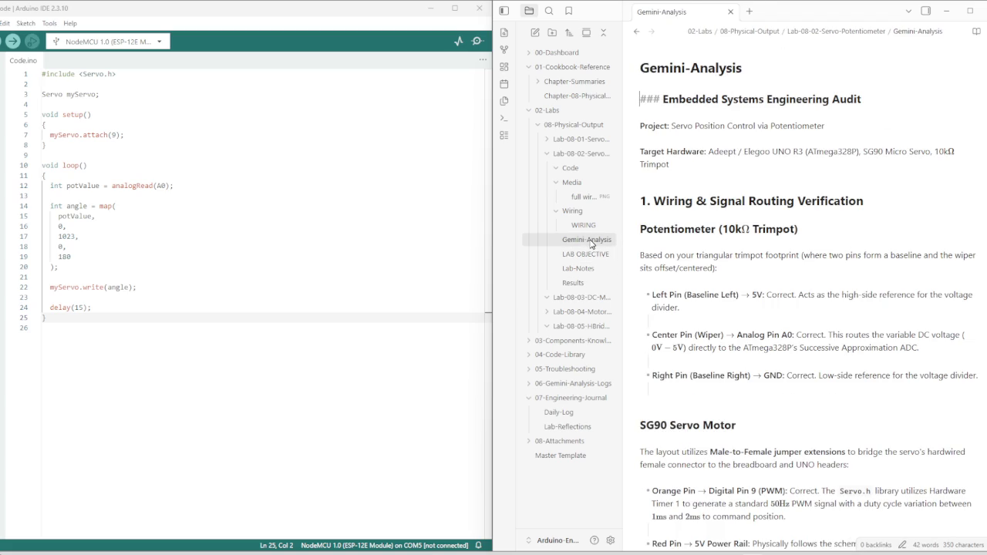
pyautogui.scroll(-10, 744, 293)
pyautogui.scroll(-8, 702, 344)
pyautogui.scroll(-5, 689, 339)
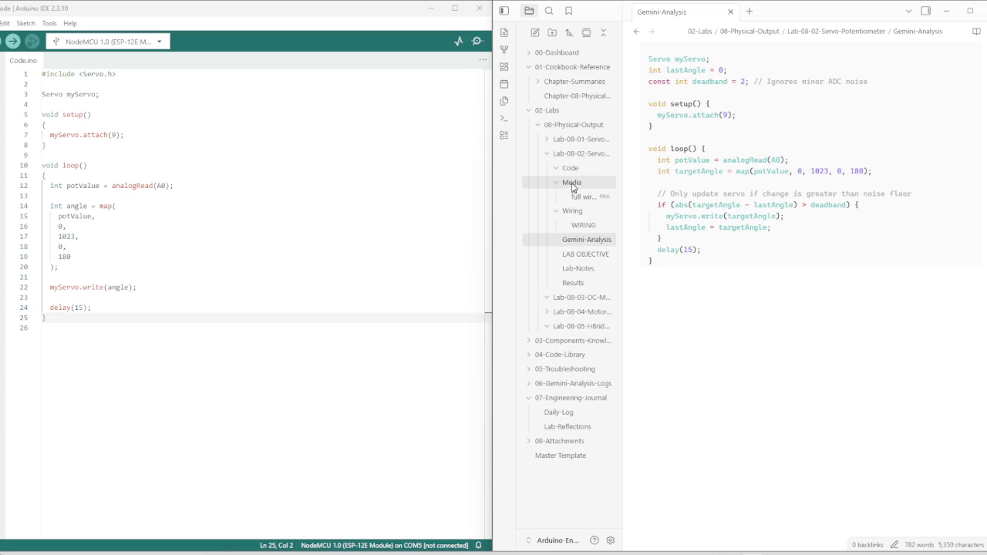
pyautogui.click(582, 225)
pyautogui.scroll(-5, 693, 285)
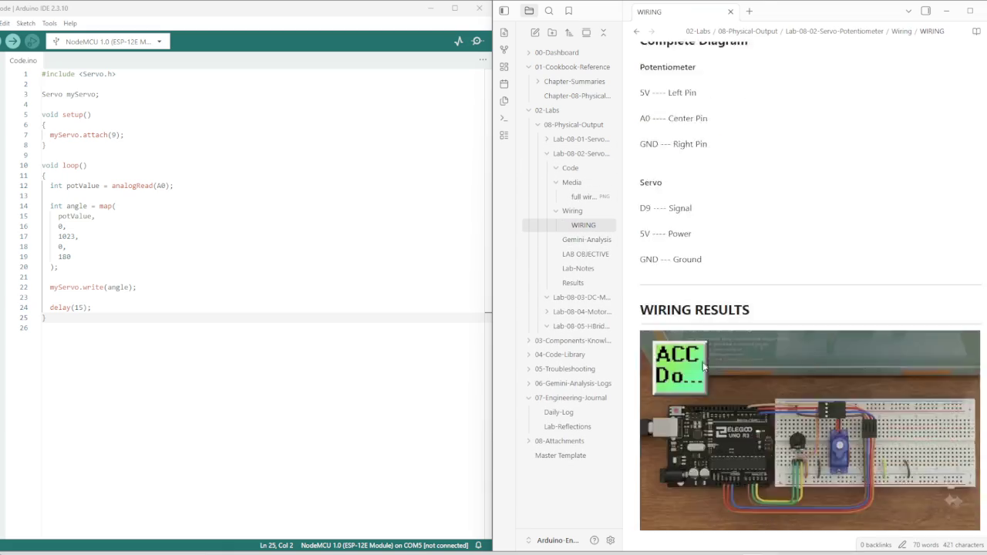
pyautogui.scroll(-3, 706, 367)
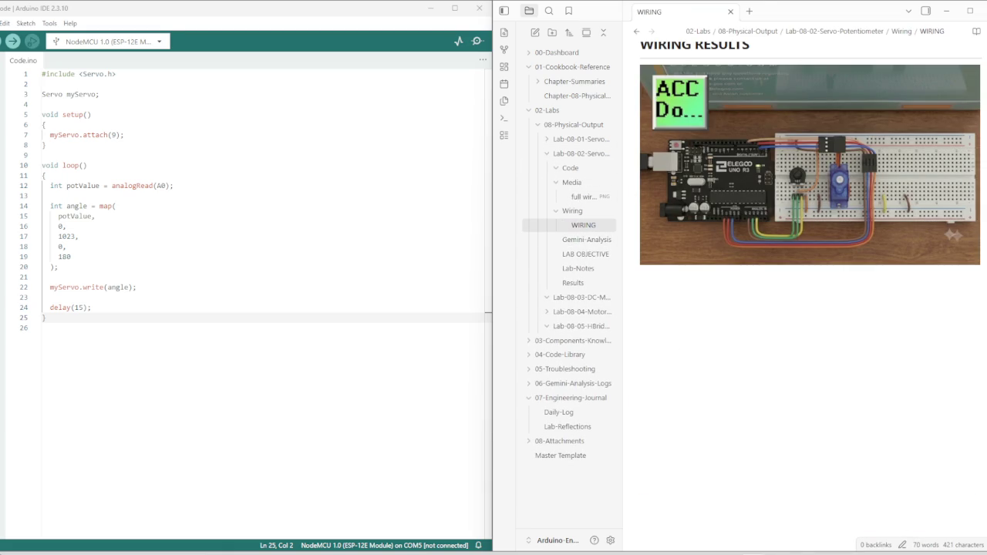
# Read through the full Lab 08-02 Lab-Notes
pyautogui.click(581, 268)
pyautogui.scroll(-1, 678, 308)
pyautogui.scroll(-5, 709, 339)
pyautogui.scroll(-5, 708, 347)
pyautogui.scroll(-3, 707, 347)
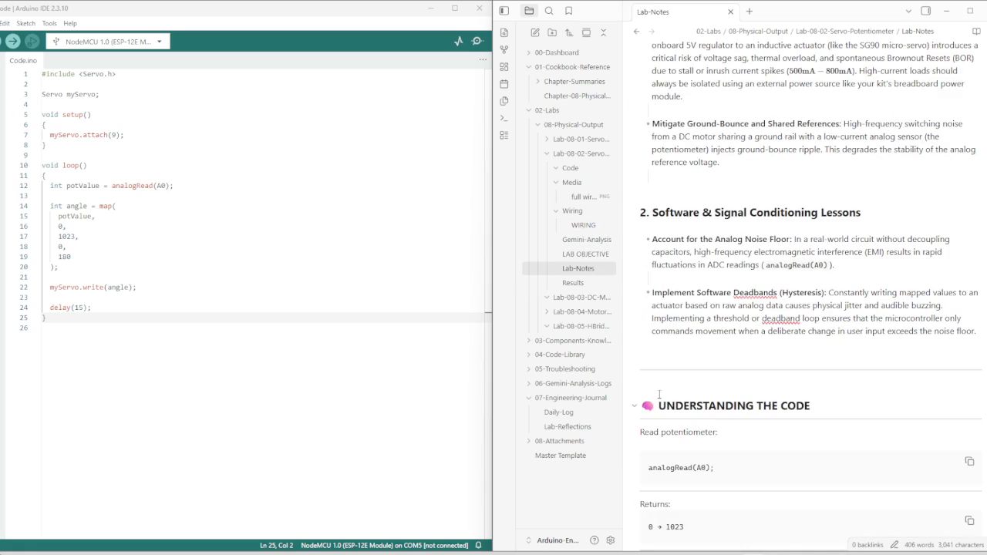
pyautogui.scroll(-3, 650, 384)
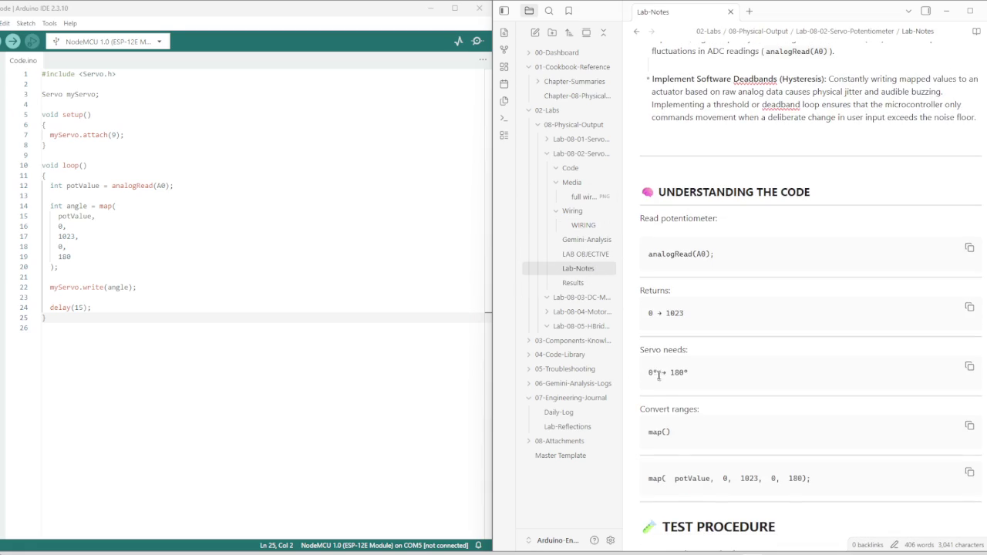
pyautogui.scroll(-1, 641, 258)
pyautogui.scroll(-2, 640, 259)
pyautogui.scroll(-1, 641, 293)
pyautogui.scroll(-4, 647, 316)
pyautogui.scroll(-3, 649, 321)
pyautogui.scroll(-2, 649, 325)
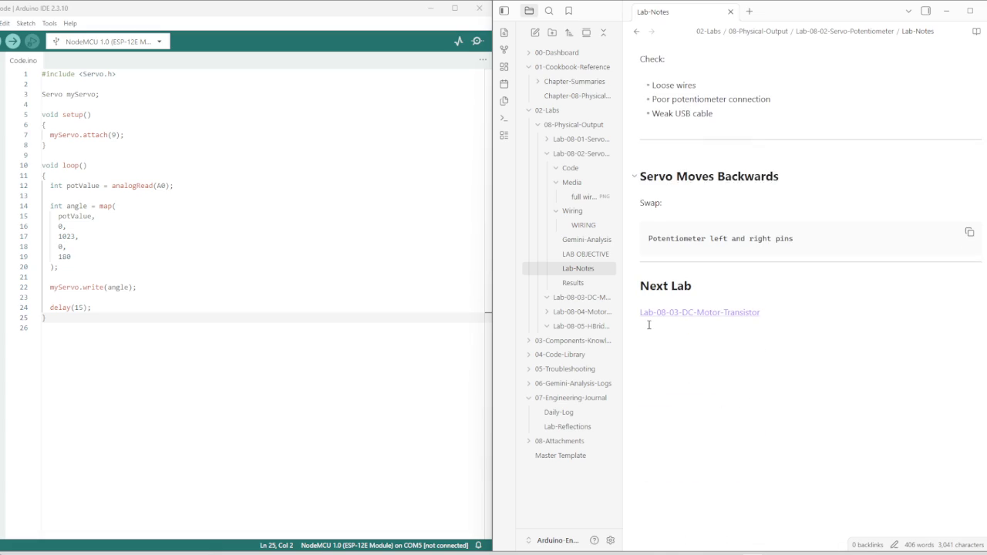
# Check the LAB OBJECTIVE note, then view Gemini-Analysis's recommended code
pyautogui.click(586, 254)
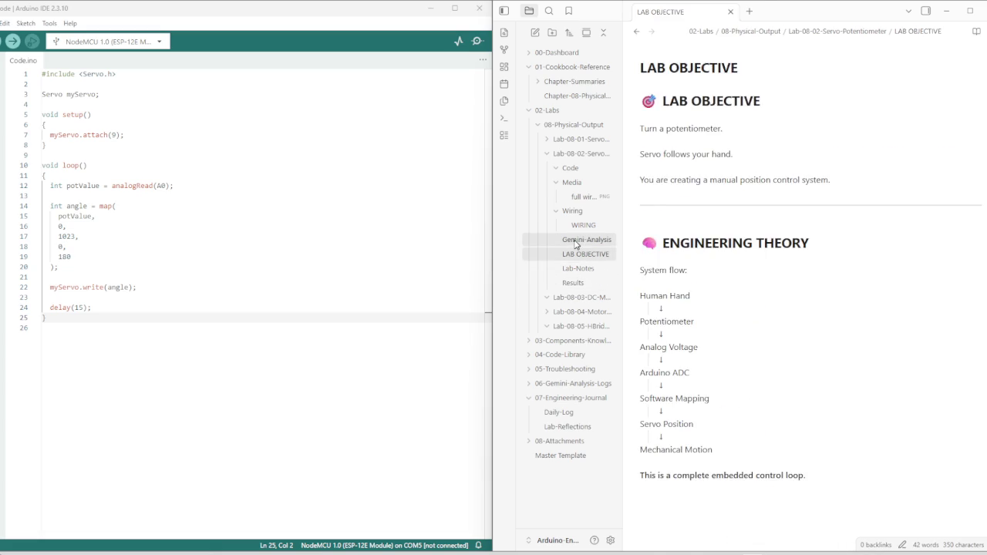
pyautogui.click(586, 240)
pyautogui.scroll(-5, 727, 286)
pyautogui.scroll(-10, 680, 357)
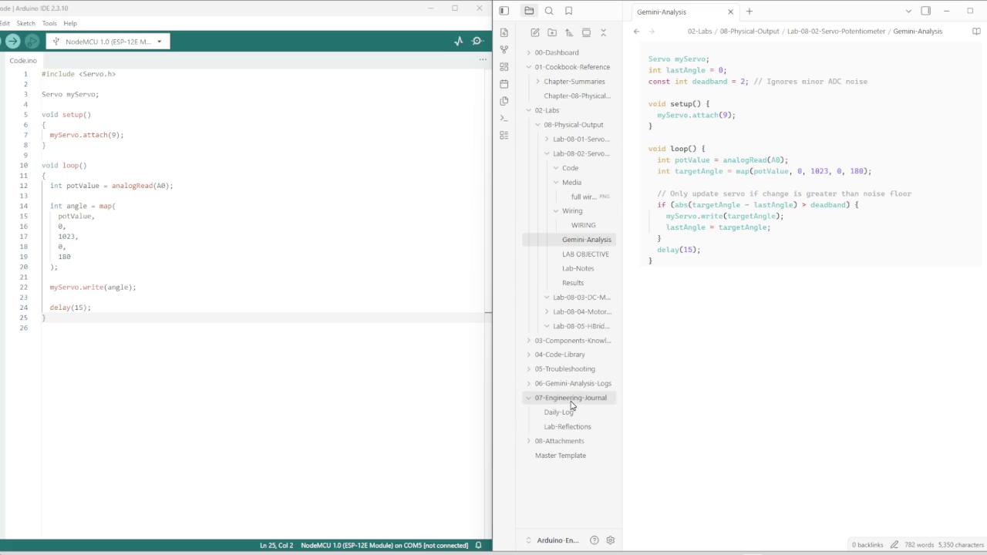
pyautogui.click(555, 416)
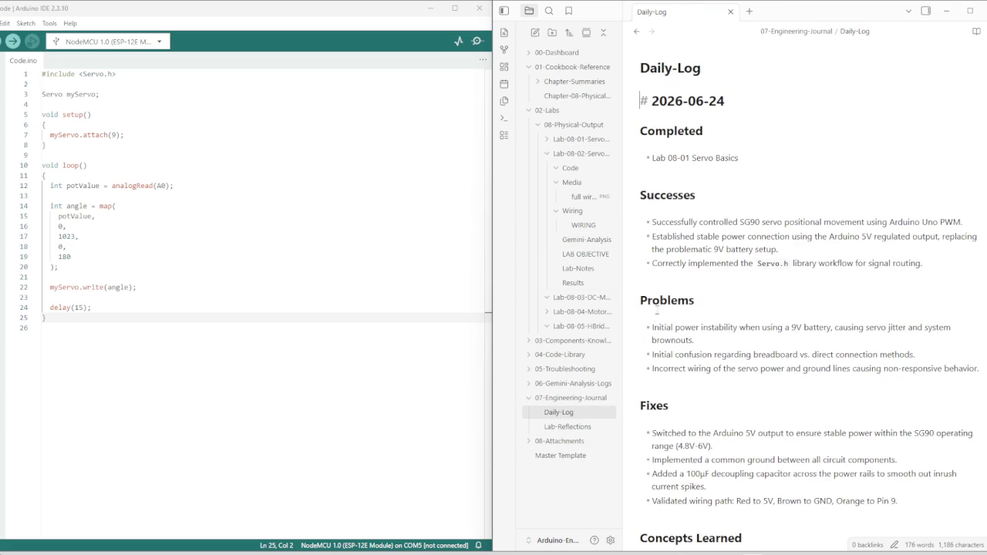
# Show the 2026-06-24 Daily-Log under 07-Engineering-Journal and expand the Lab-08-01 folder
pyautogui.scroll(-5, 656, 309)
pyautogui.scroll(2, 656, 309)
pyautogui.scroll(2, 655, 306)
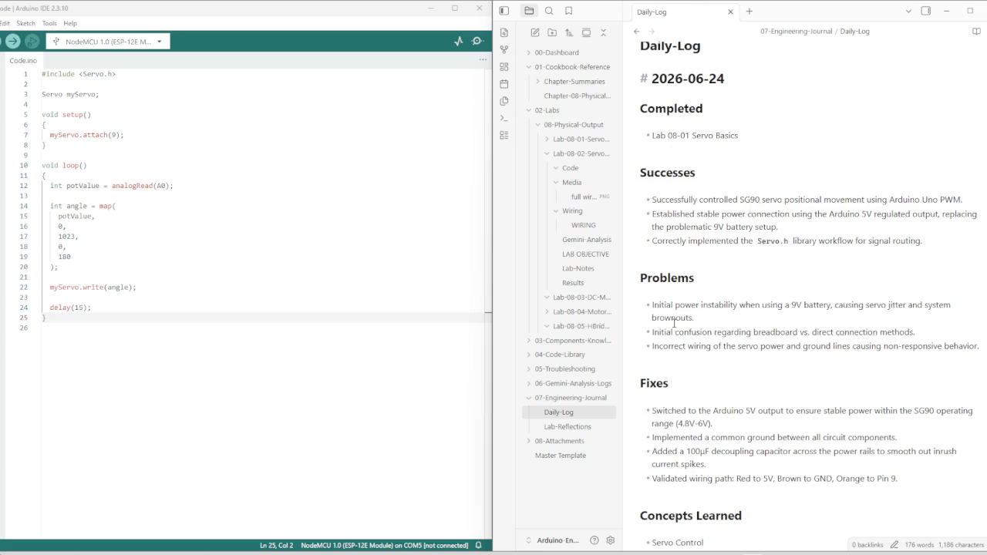
pyautogui.scroll(1, 702, 315)
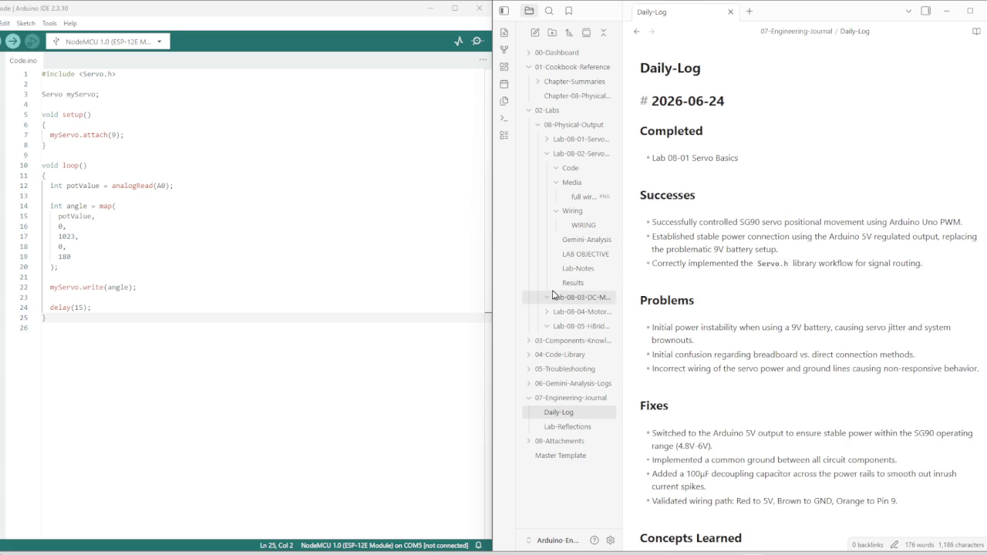
pyautogui.click(569, 427)
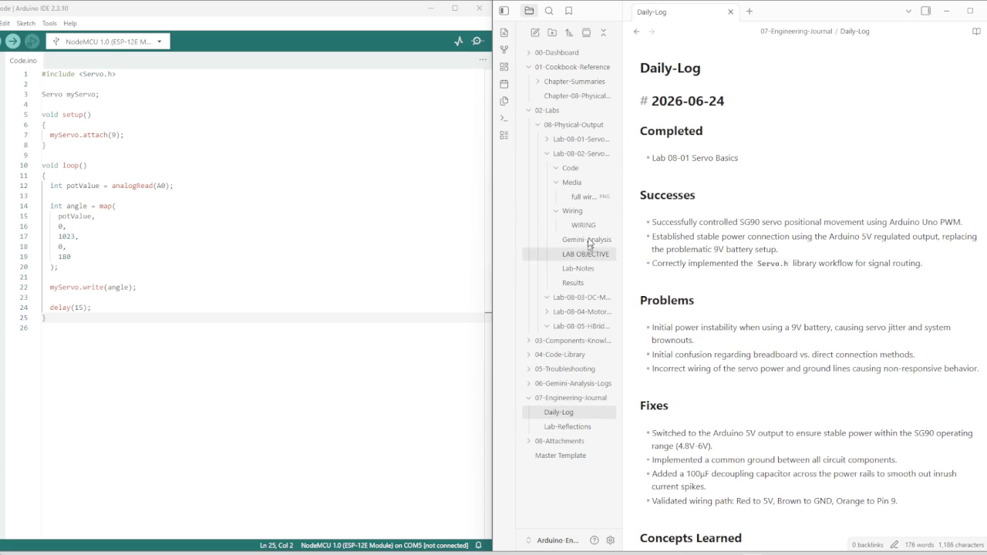
pyautogui.click(578, 139)
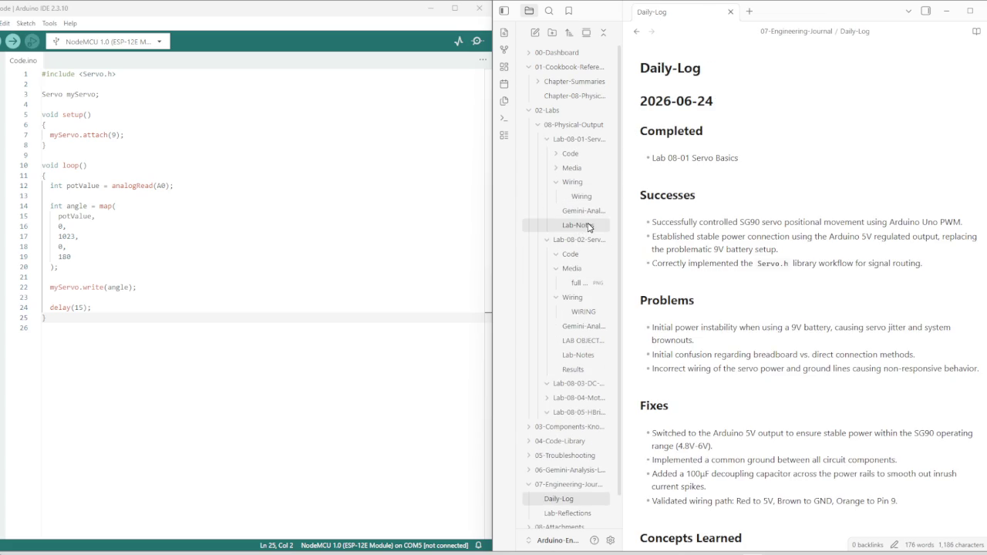
# Inspect the Gemini Validation heading and See line in the Lab 08-01 Lab-Notes
pyautogui.click(579, 225)
pyautogui.scroll(-10, 756, 335)
pyautogui.scroll(-10, 744, 343)
pyautogui.scroll(-5, 744, 343)
pyautogui.scroll(5, 736, 342)
pyautogui.scroll(3, 729, 340)
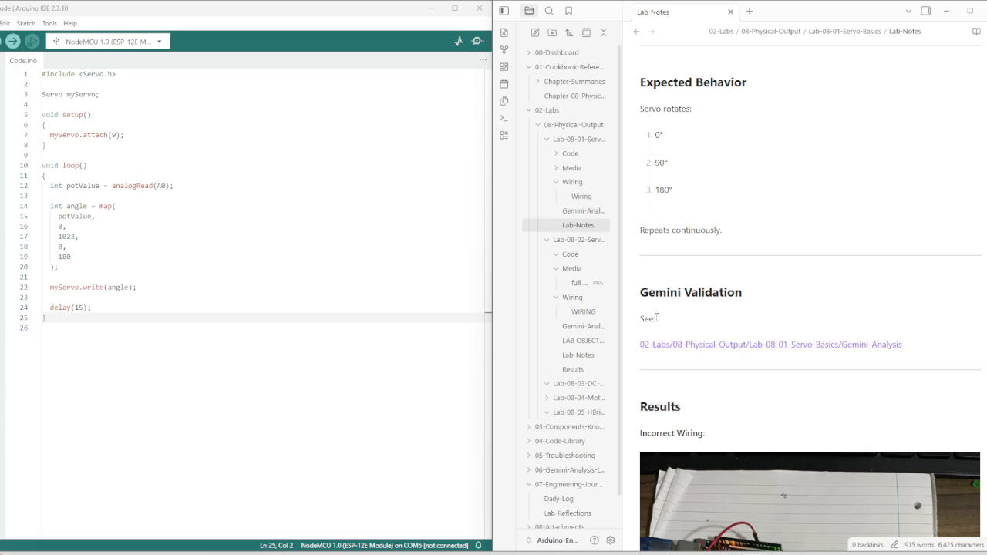
pyautogui.scroll(1, 645, 293)
pyautogui.scroll(-3, 655, 304)
pyautogui.scroll(-2, 667, 316)
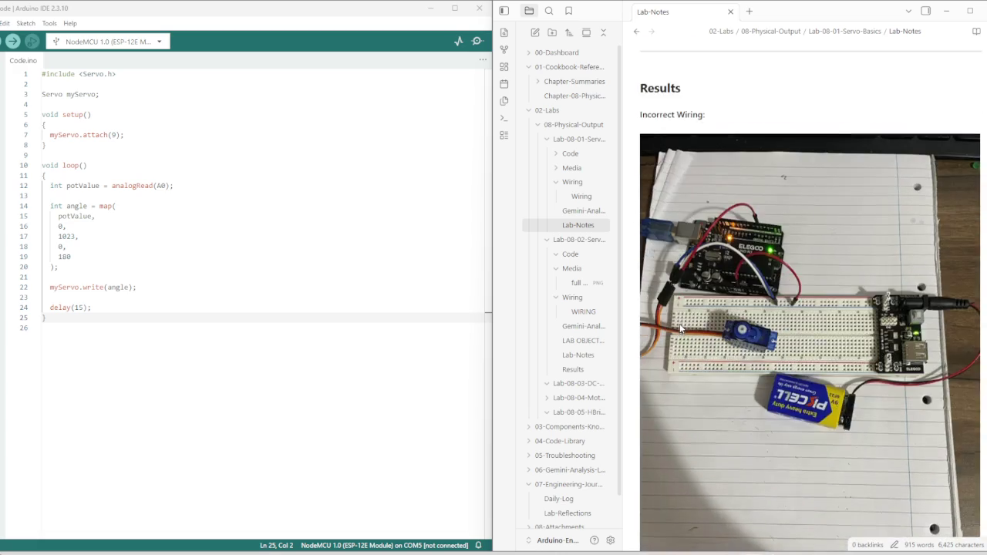
pyautogui.scroll(-3, 681, 328)
pyautogui.scroll(-3, 680, 327)
pyautogui.scroll(-3, 689, 331)
pyautogui.scroll(-3, 717, 331)
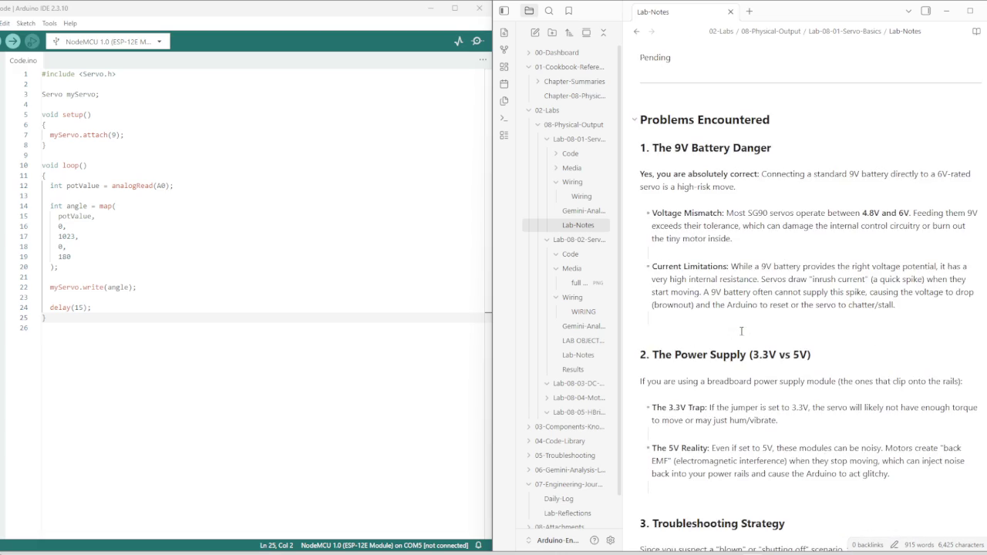
pyautogui.scroll(-1, 737, 333)
pyautogui.scroll(3, 725, 338)
pyautogui.scroll(2, 713, 341)
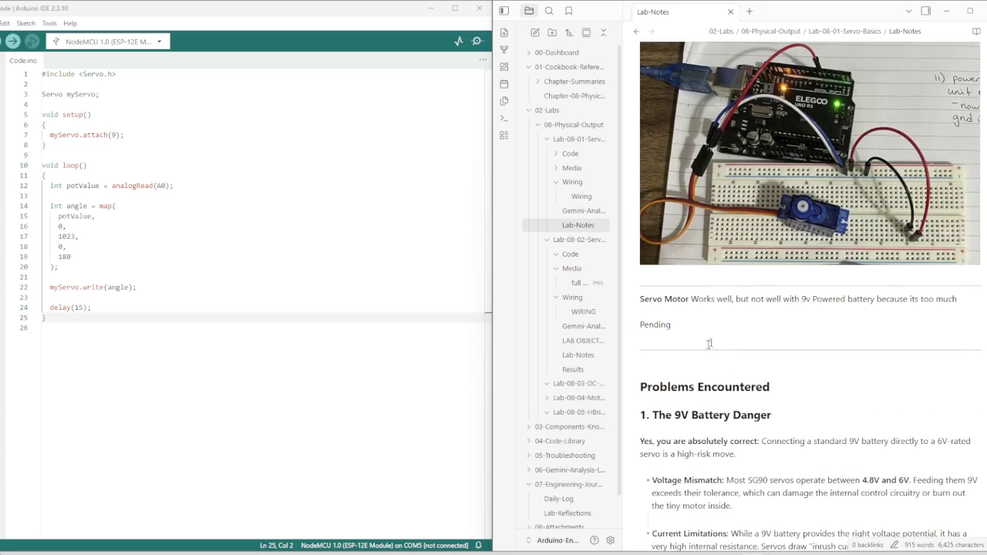
pyautogui.scroll(3, 657, 339)
pyautogui.scroll(3, 651, 293)
pyautogui.scroll(1, 646, 231)
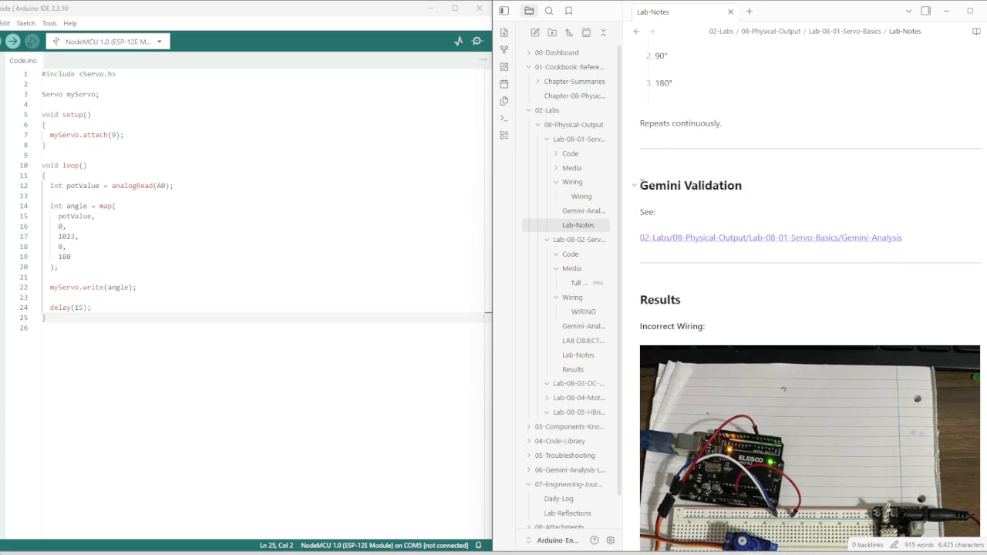
pyautogui.moveTo(641, 183); pyautogui.dragTo(672, 207)
pyautogui.rightClick(672, 201)
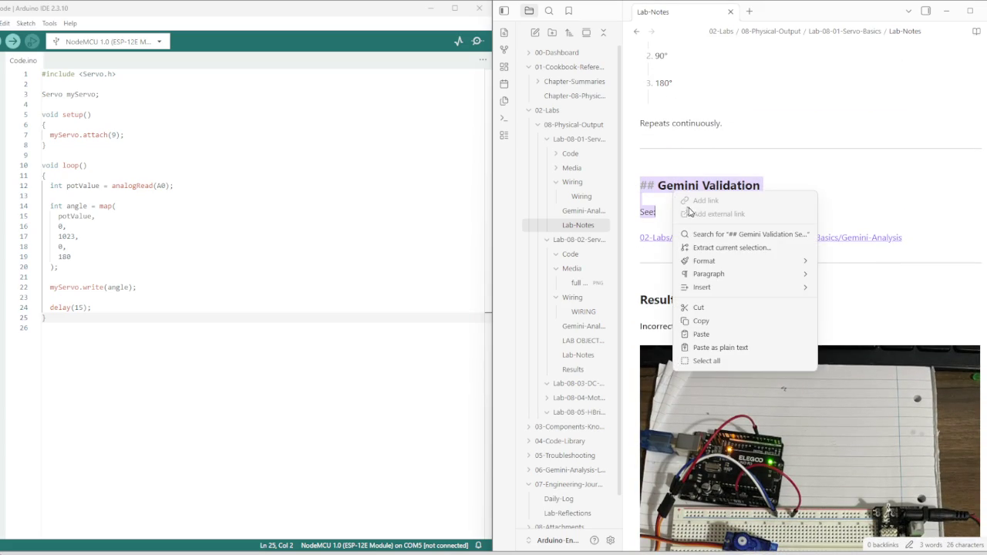
pyautogui.click(701, 321)
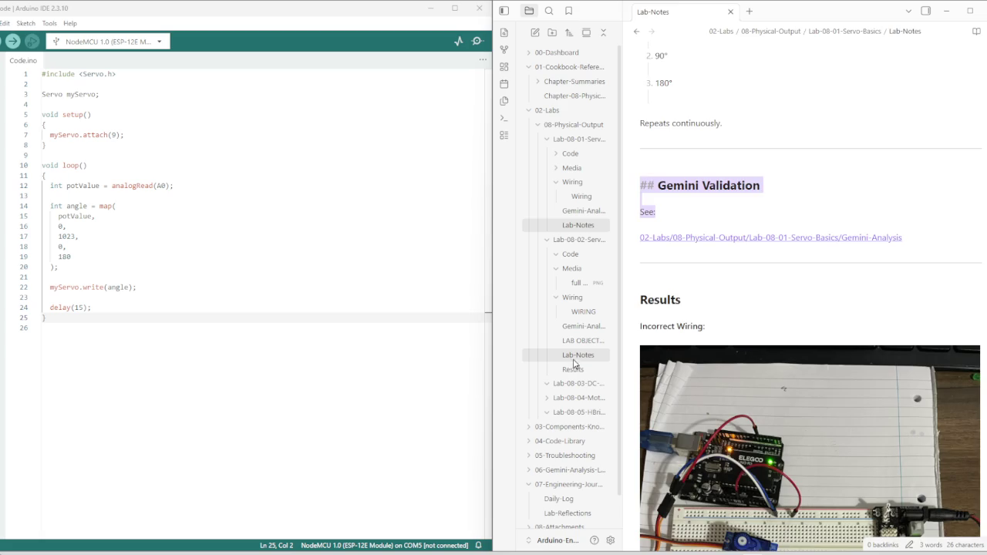
# Return to the Lab-08-02 Lab-Notes and place the caret at the Next Lab heading
pyautogui.click(574, 358)
pyautogui.scroll(-5, 697, 331)
pyautogui.scroll(-10, 697, 332)
pyautogui.scroll(-10, 702, 338)
pyautogui.scroll(-7, 702, 338)
pyautogui.scroll(-2, 702, 338)
pyautogui.scroll(8, 699, 337)
pyautogui.scroll(-6, 698, 338)
pyautogui.scroll(-6, 697, 338)
pyautogui.click(643, 232)
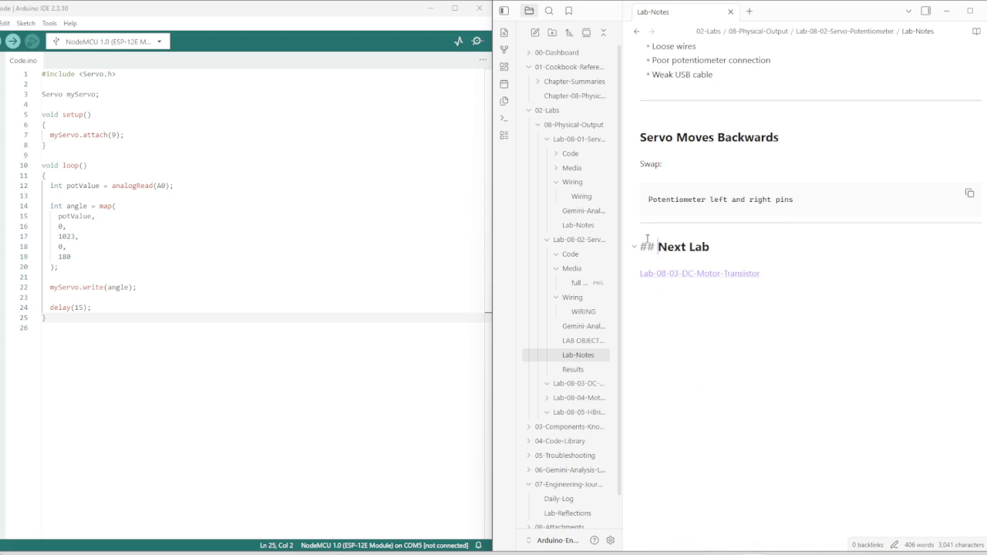
# Insert a '## Gemini Validation' heading with a 'See:' line above Next Lab
pyautogui.scroll(3, 656, 270)
pyautogui.press('Up')
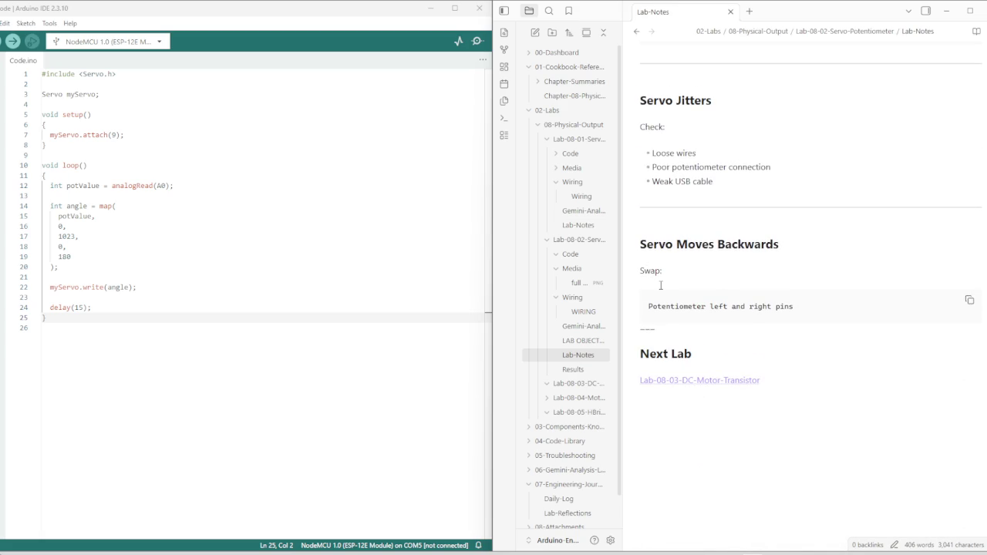
pyautogui.press('Return')
pyautogui.write('## Gemini Validation')
pyautogui.press('Return')
pyautogui.press('Return')
pyautogui.write('See:')
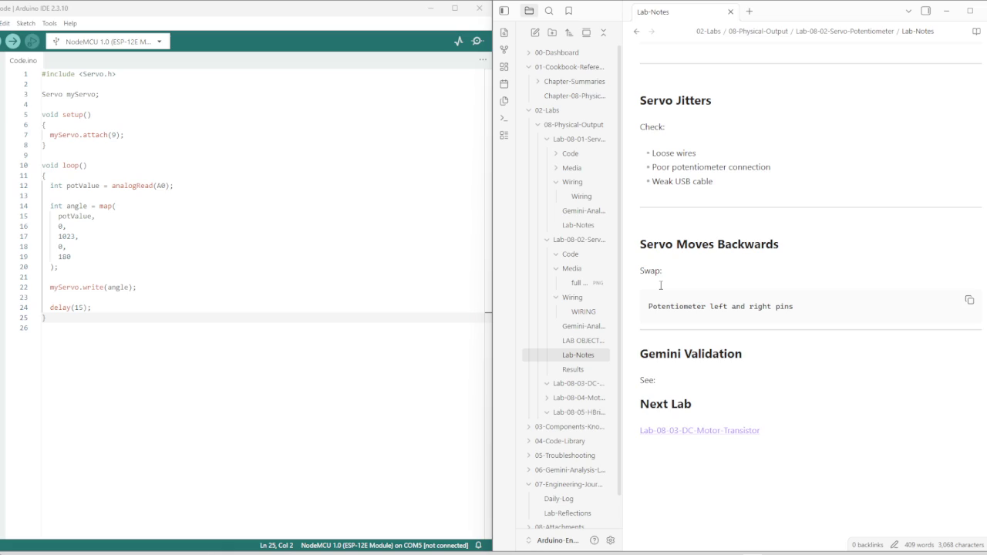
# Paste Lab 08-02 Gemini-Analysis's Obsidian URL on a new line under See:
pyautogui.click(574, 256)
pyautogui.rightClick(592, 330)
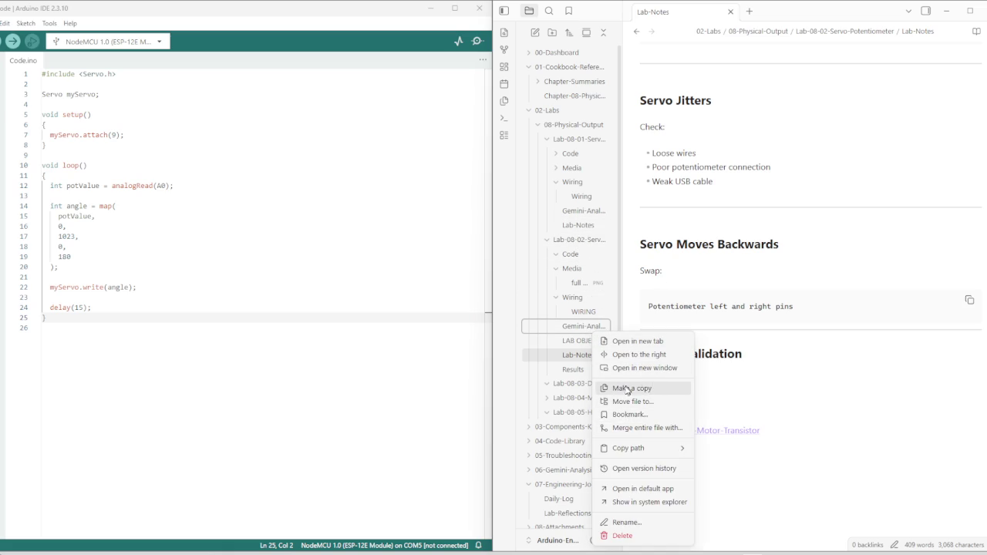
pyautogui.moveTo(633, 448)
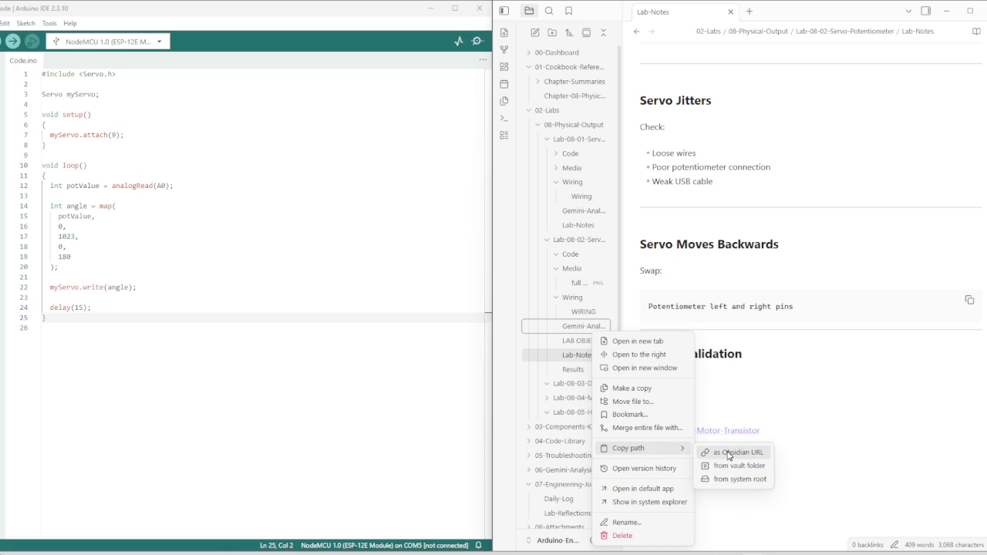
pyautogui.click(728, 453)
pyautogui.click(670, 376)
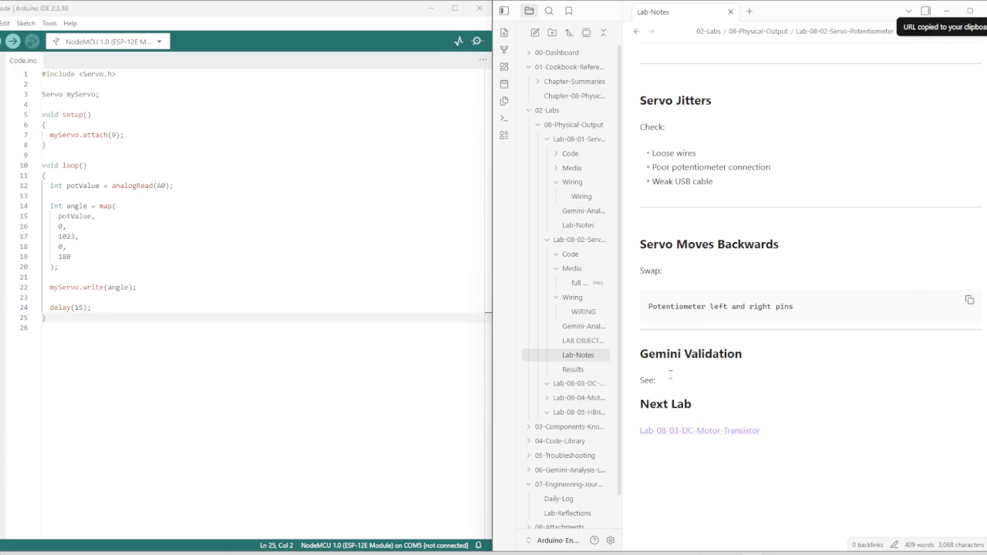
pyautogui.press('Return')
pyautogui.hotkey('ctrl', 'v')
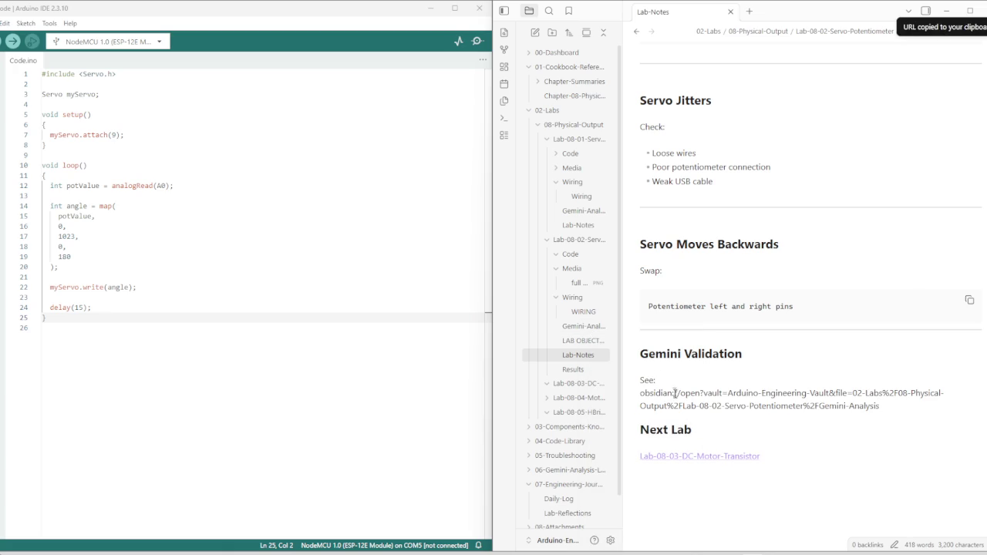
pyautogui.click(702, 430)
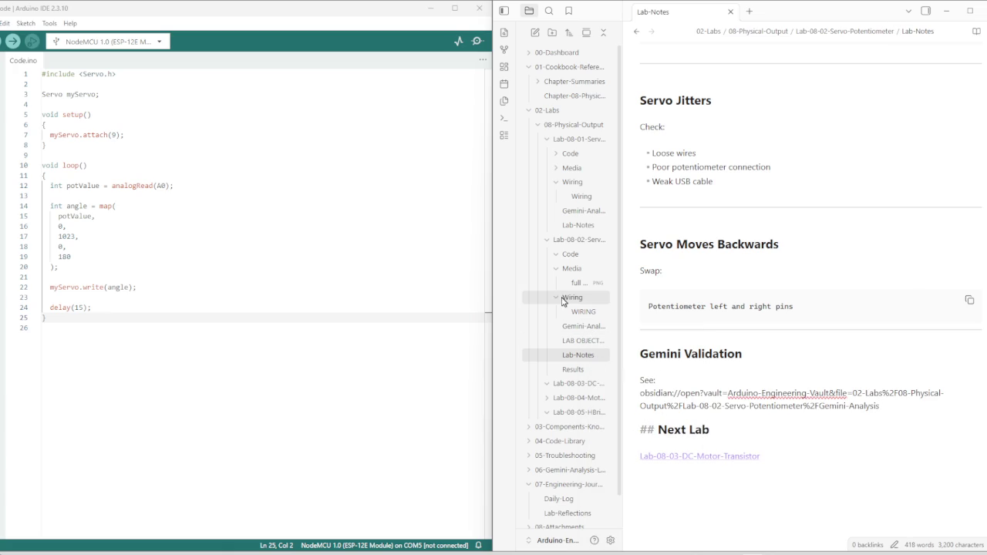
pyautogui.click(577, 225)
# Check how the Lab 08-01 notes format their Gemini-Analysis link
pyautogui.scroll(-4, 690, 266)
pyautogui.scroll(-7, 687, 265)
pyautogui.scroll(-5, 694, 293)
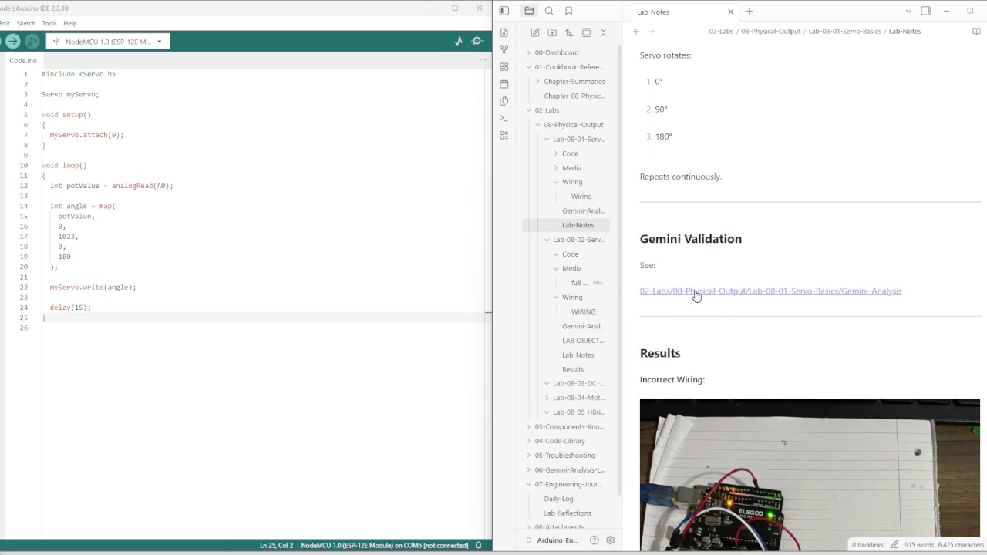
pyautogui.rightClick(696, 293)
pyautogui.click(660, 303)
# Wrap the pasted obsidian:// URL in Lab 08-02 Lab-Notes with [[ ]] brackets
pyautogui.click(578, 355)
pyautogui.scroll(-3, 660, 315)
pyautogui.scroll(-10, 695, 337)
pyautogui.scroll(-10, 695, 337)
pyautogui.scroll(-5, 695, 337)
pyautogui.scroll(-5, 679, 293)
pyautogui.scroll(-2, 657, 248)
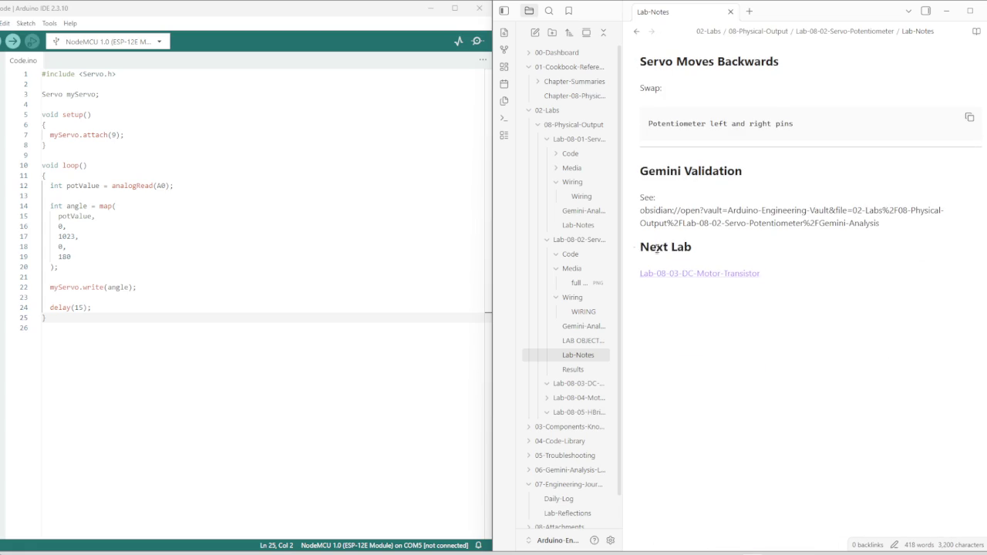
pyautogui.click(641, 210)
pyautogui.write('[[')
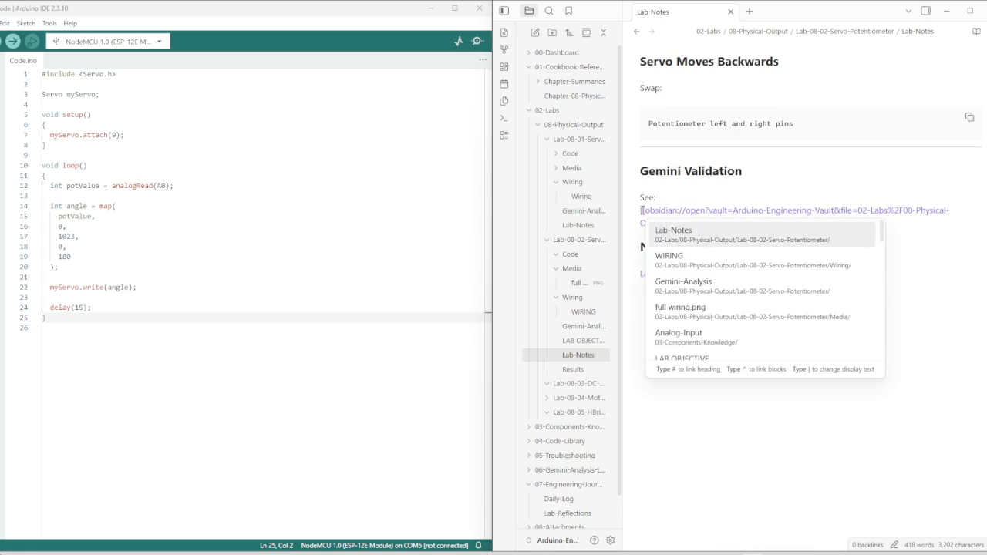
pyautogui.press('Escape')
pyautogui.click(883, 223)
pyautogui.write(']]')
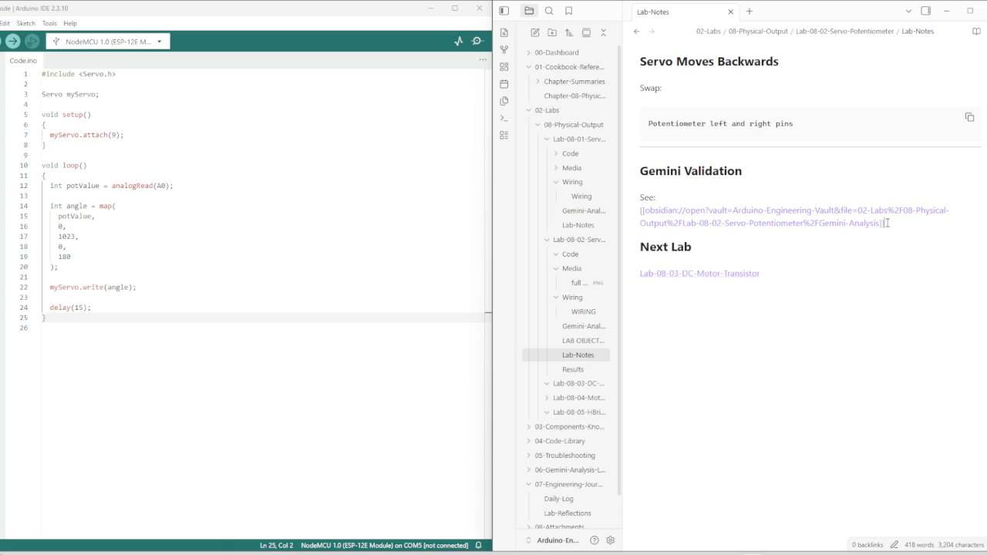
pyautogui.click(736, 183)
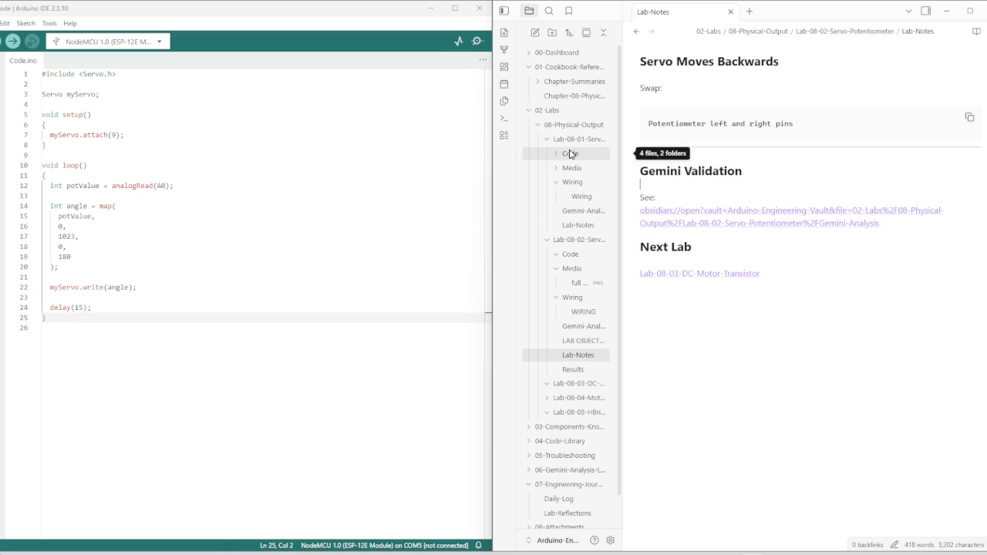
pyautogui.click(570, 227)
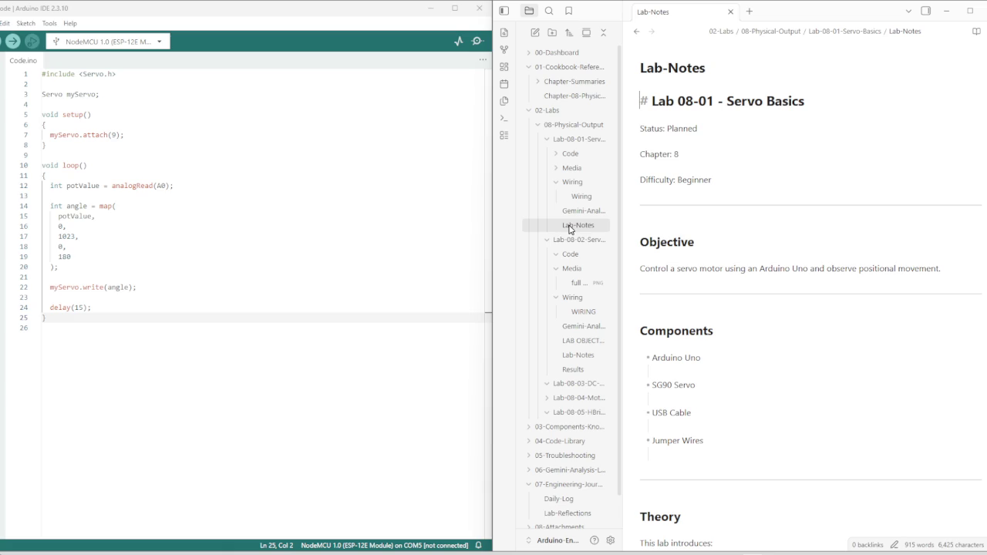
# Follow the Lab 08-01 Gemini-Analysis link and come back to its Lab-Notes
pyautogui.scroll(-5, 696, 218)
pyautogui.scroll(-5, 703, 319)
pyautogui.scroll(-1, 704, 316)
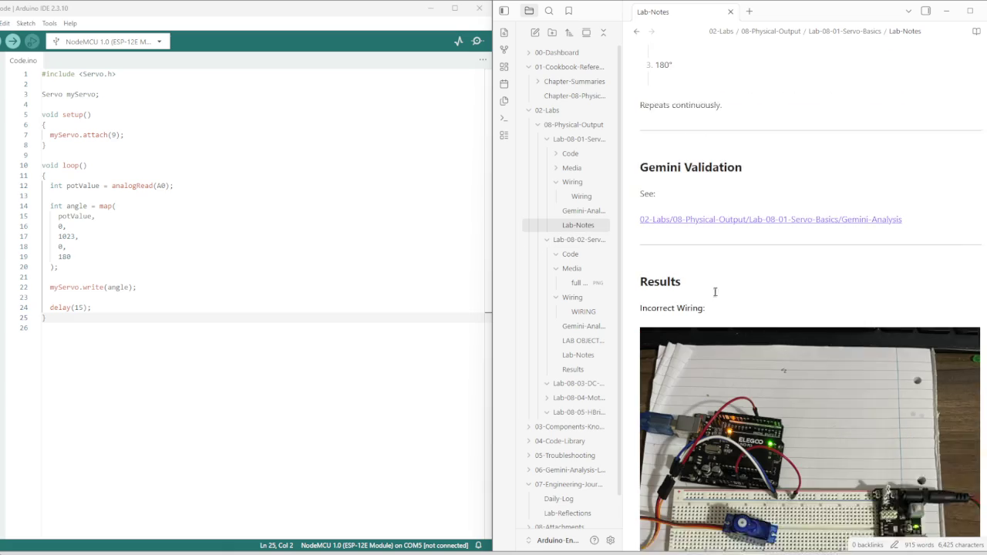
pyautogui.moveTo(902, 237); pyautogui.dragTo(644, 243)
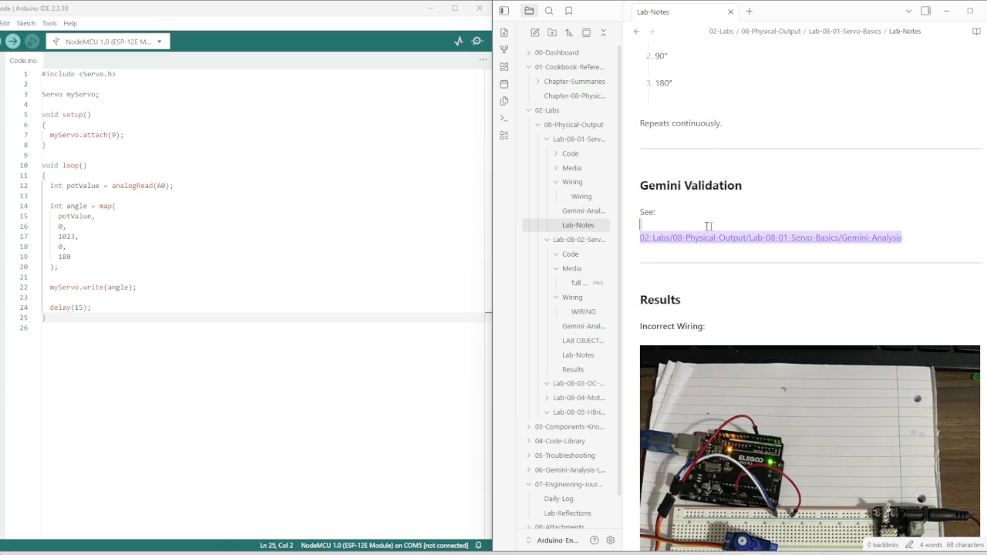
pyautogui.click(644, 243)
pyautogui.click(645, 239)
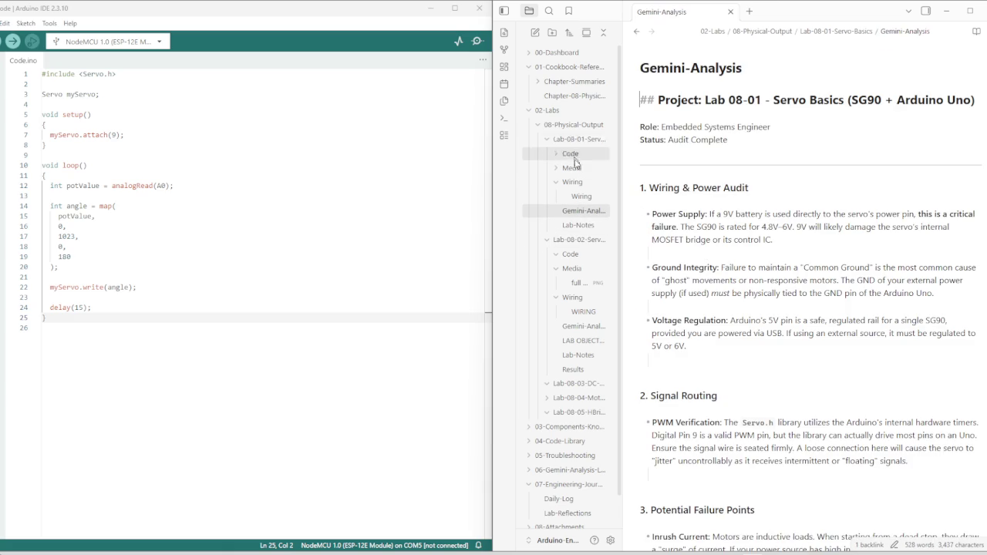
pyautogui.click(578, 225)
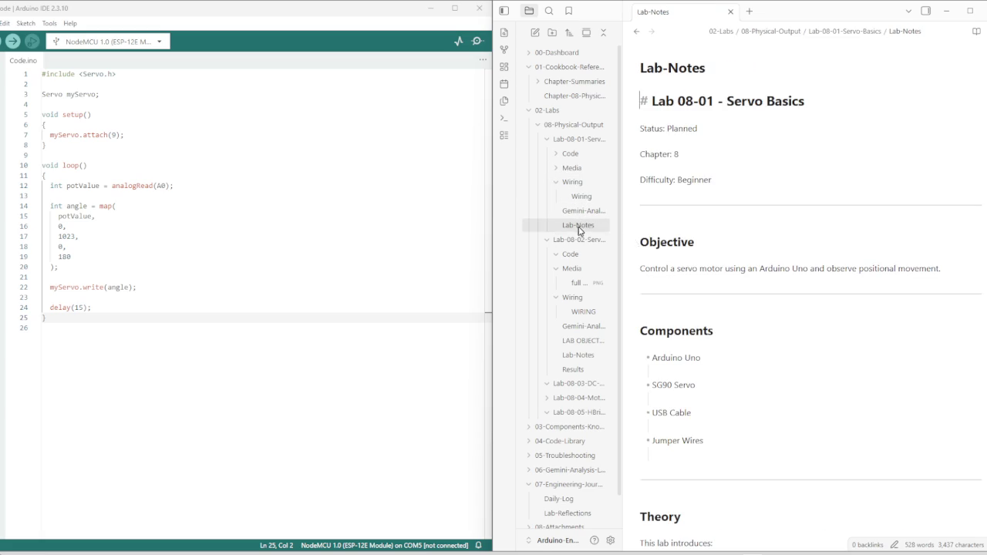
# Select the Gemini-Analysis [[...]] wiki link line in the Lab 08-01 notes
pyautogui.scroll(-5, 711, 323)
pyautogui.scroll(-10, 712, 323)
pyautogui.scroll(-5, 722, 313)
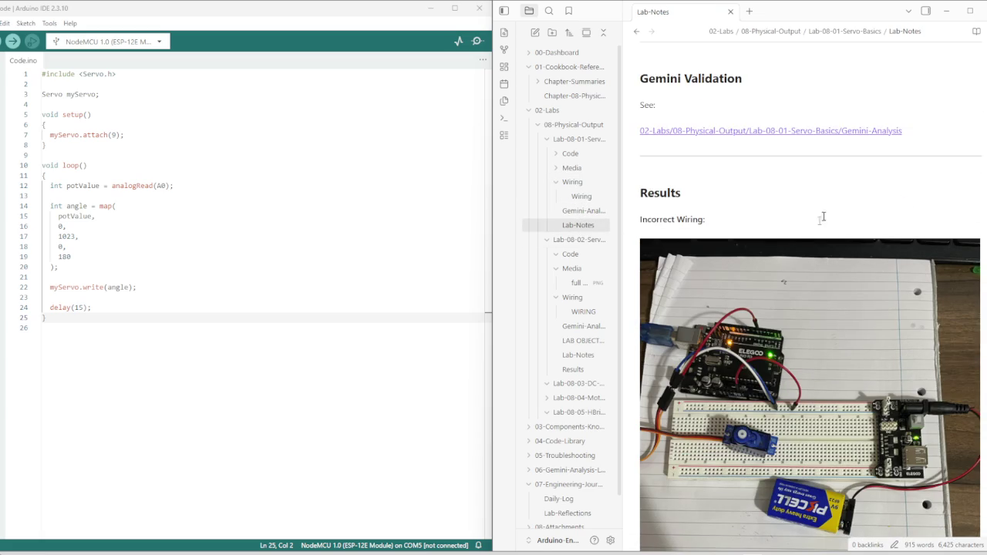
pyautogui.click(801, 114)
pyautogui.press('Down')
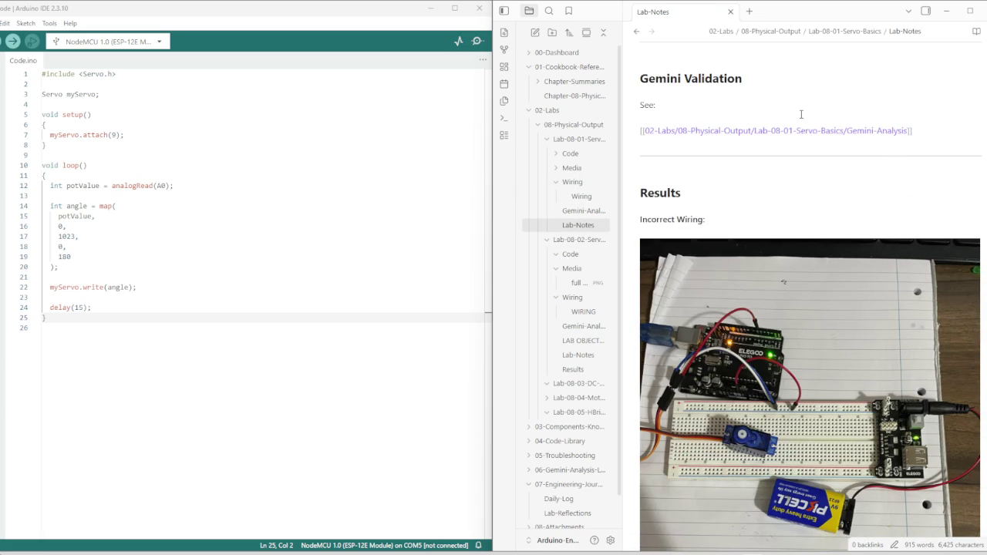
pyautogui.hotkey('shift', 'Down')
pyautogui.hotkey('ctrl', 'c')
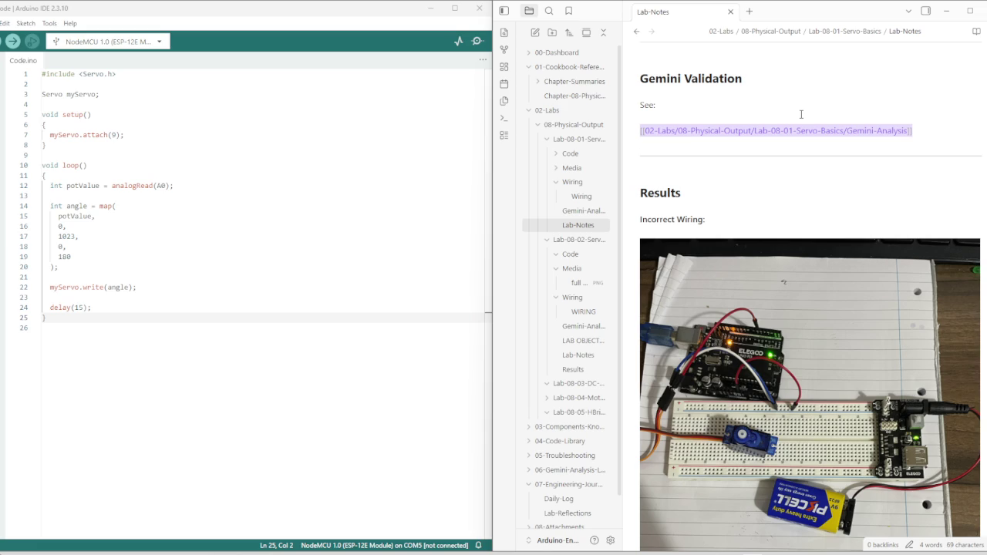
# Visit Lab 08-02's Gemini-Analysis, then scroll to the end of its Lab-Notes
pyautogui.click(591, 328)
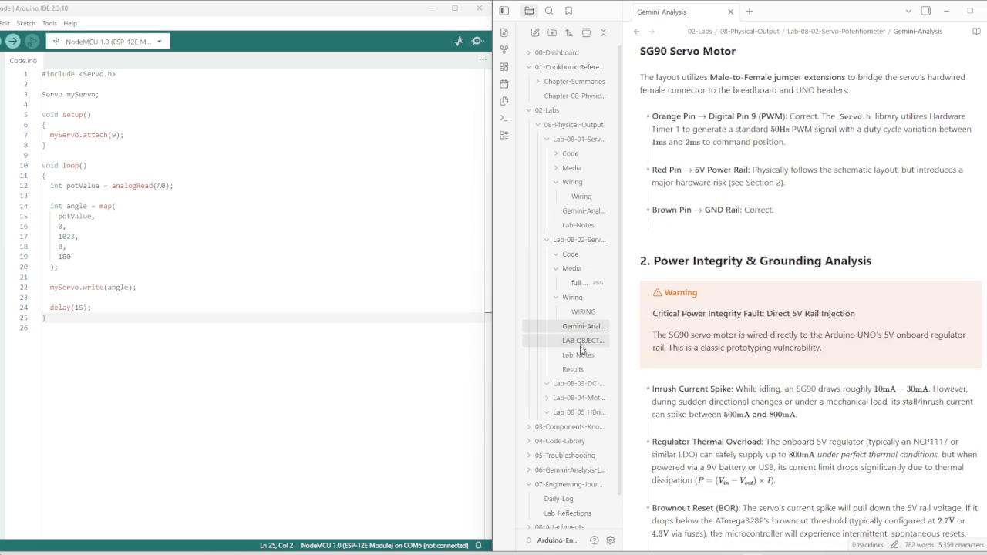
pyautogui.click(579, 354)
pyautogui.scroll(-5, 740, 308)
pyautogui.scroll(-10, 740, 308)
pyautogui.scroll(-10, 738, 302)
pyautogui.scroll(-10, 738, 302)
pyautogui.scroll(-5, 733, 254)
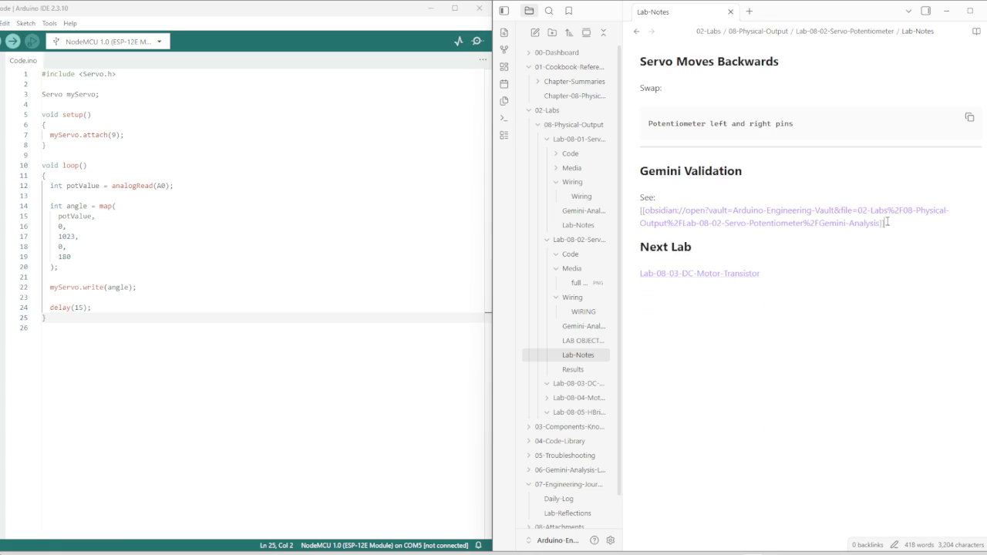
# Replace the obsidian URL after See: with a wikilink to Lab-08-02's Gemini-Analysis note
pyautogui.hotkey('shift', 'Up')
pyautogui.hotkey('shift', 'Up')
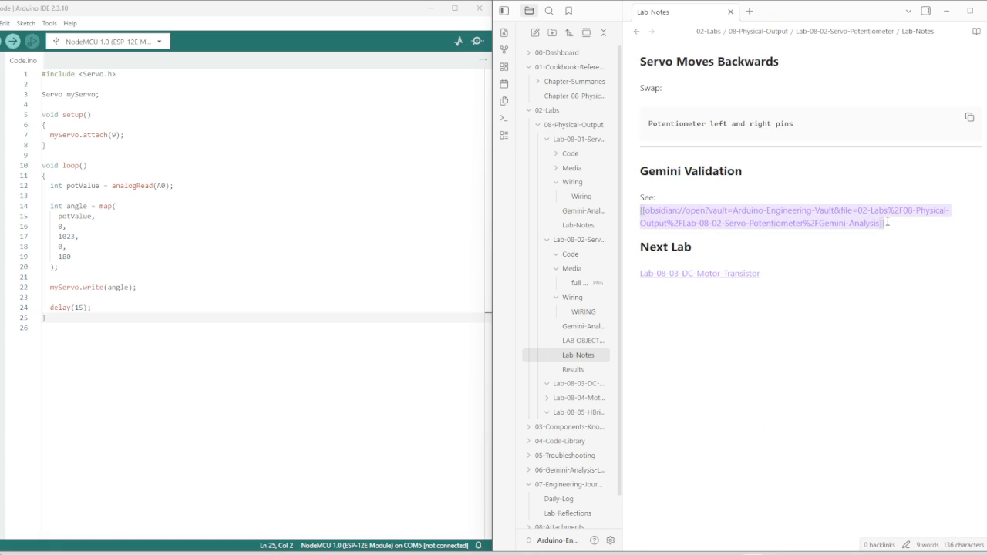
pyautogui.press('BackSpace')
pyautogui.press('Return')
pyautogui.hotkey('ctrl', 'v')
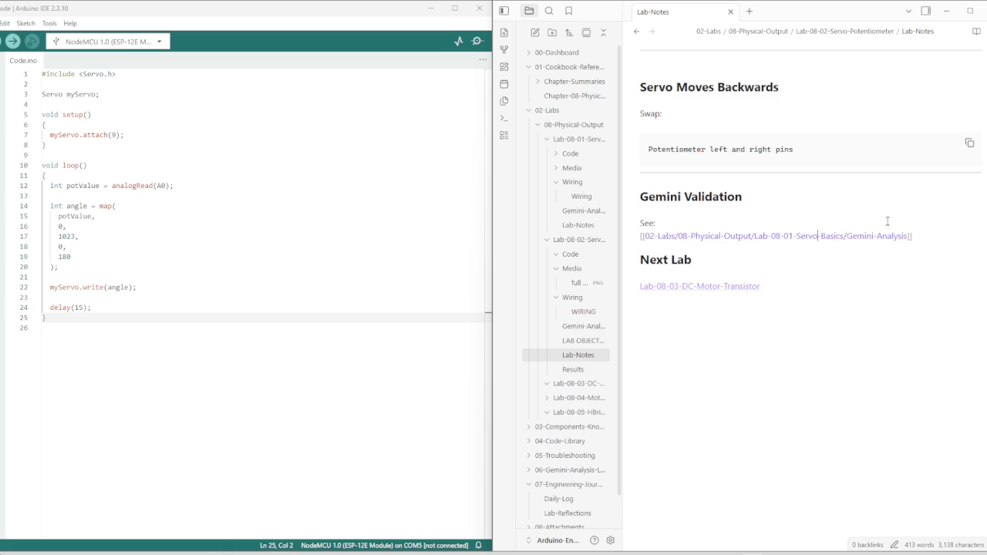
pyautogui.press('BackSpace')
pyautogui.write('2')
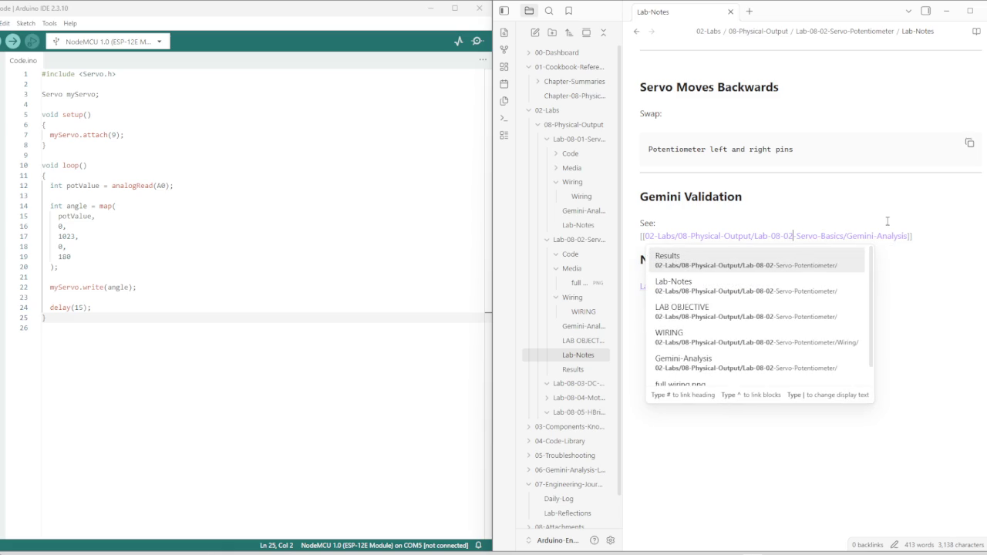
pyautogui.press('Down')
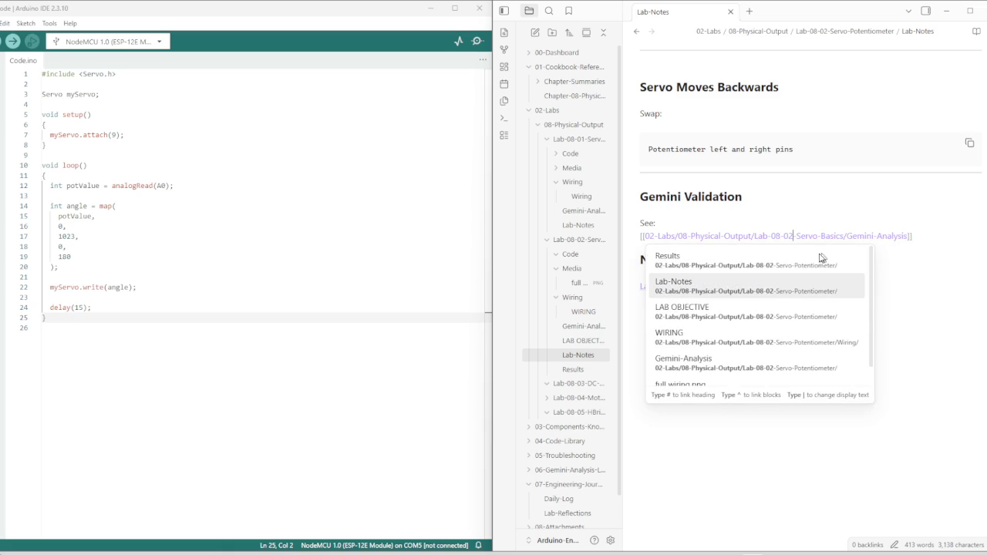
pyautogui.click(716, 364)
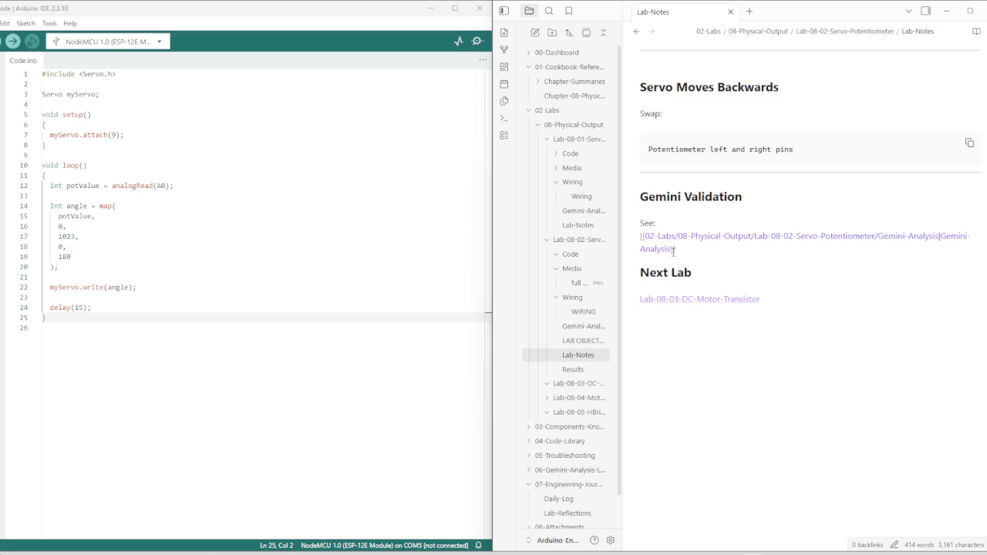
pyautogui.press('BackSpace')
pyautogui.press('BackSpace')
pyautogui.press('BackSpace')
pyautogui.press('BackSpace')
pyautogui.press('BackSpace')
pyautogui.press('BackSpace')
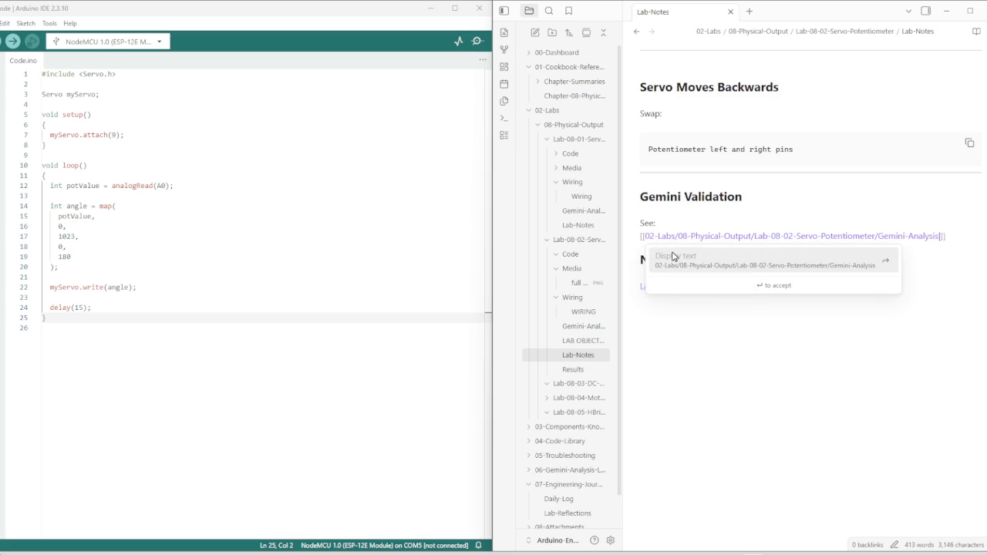
pyautogui.press('End')
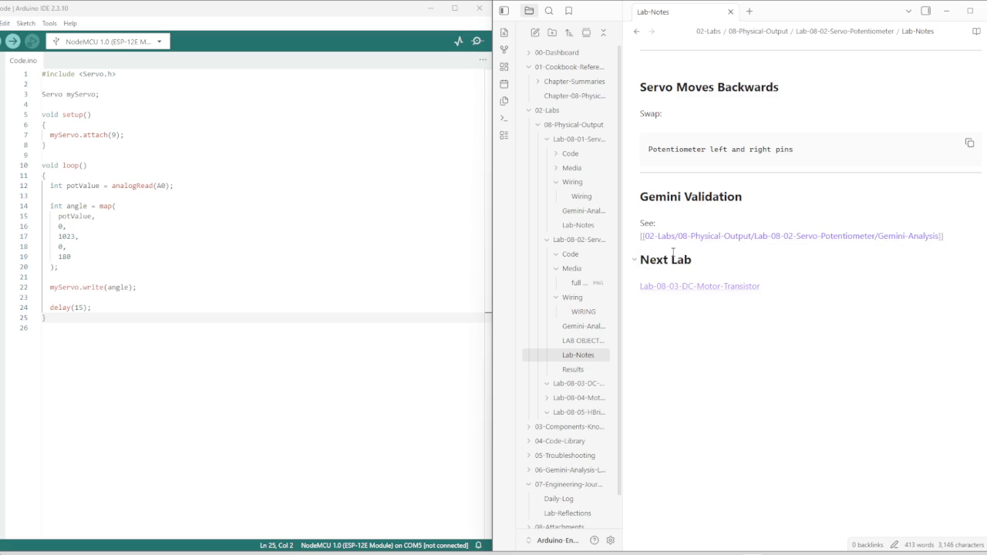
# Follow the Gemini-Analysis wikilink to open that note and scroll through it
pyautogui.click(704, 263)
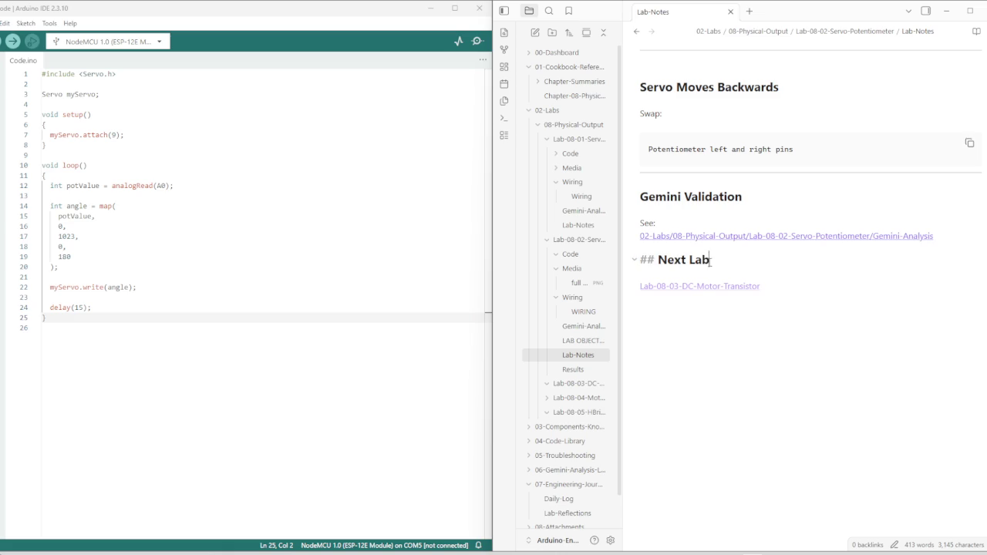
pyautogui.click(671, 240)
pyautogui.scroll(-10, 673, 238)
pyautogui.scroll(-10, 673, 238)
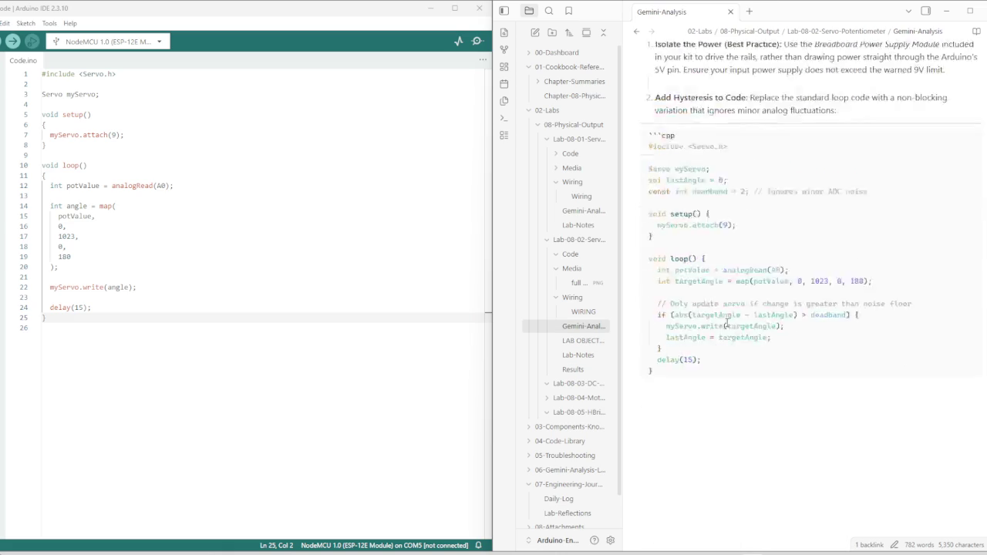
# Open the Lab 08-02 WIRING note and add a --- divider below the wiring photo
pyautogui.click(579, 284)
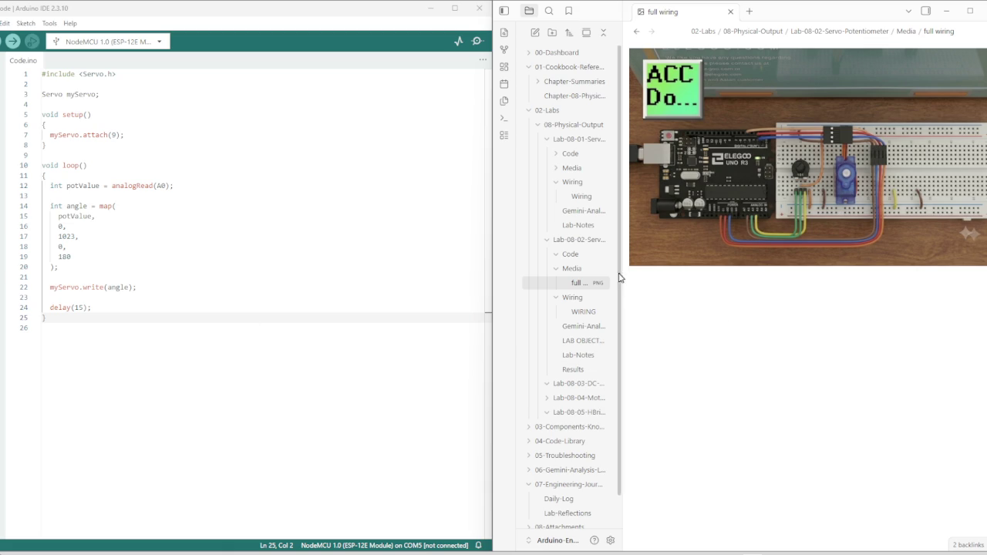
pyautogui.click(584, 313)
pyautogui.scroll(-10, 693, 323)
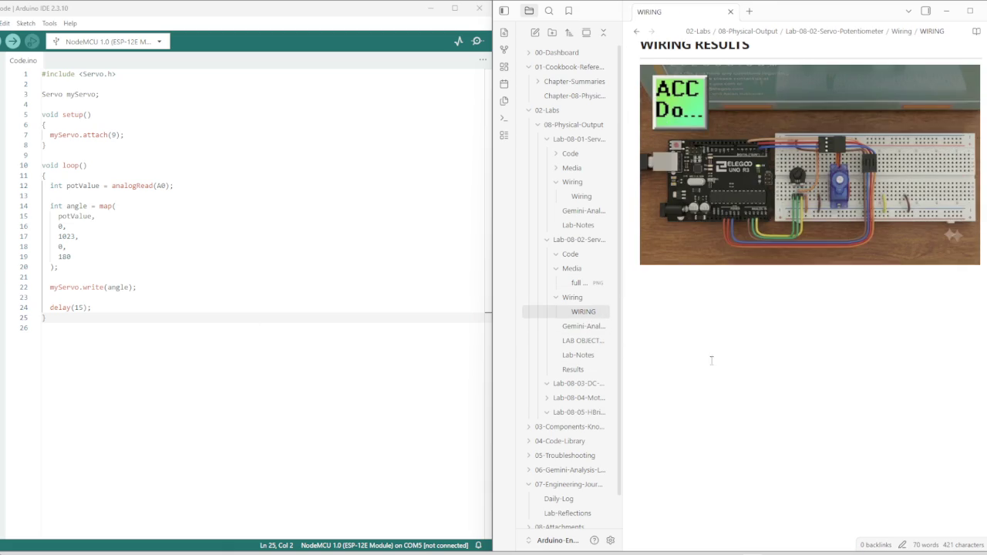
pyautogui.click(677, 296)
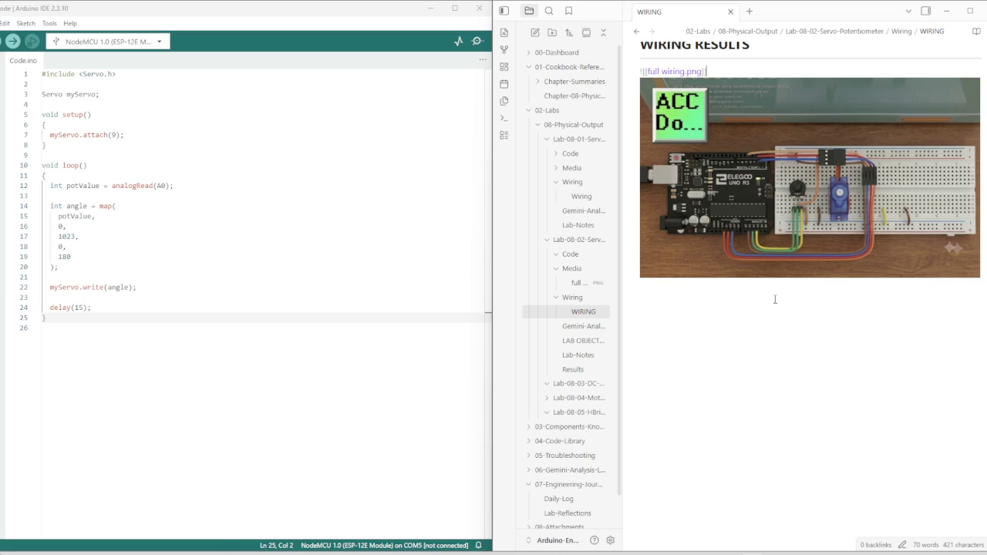
pyautogui.press('Down')
pyautogui.press('Return')
pyautogui.write('--')
pyautogui.press('Return')
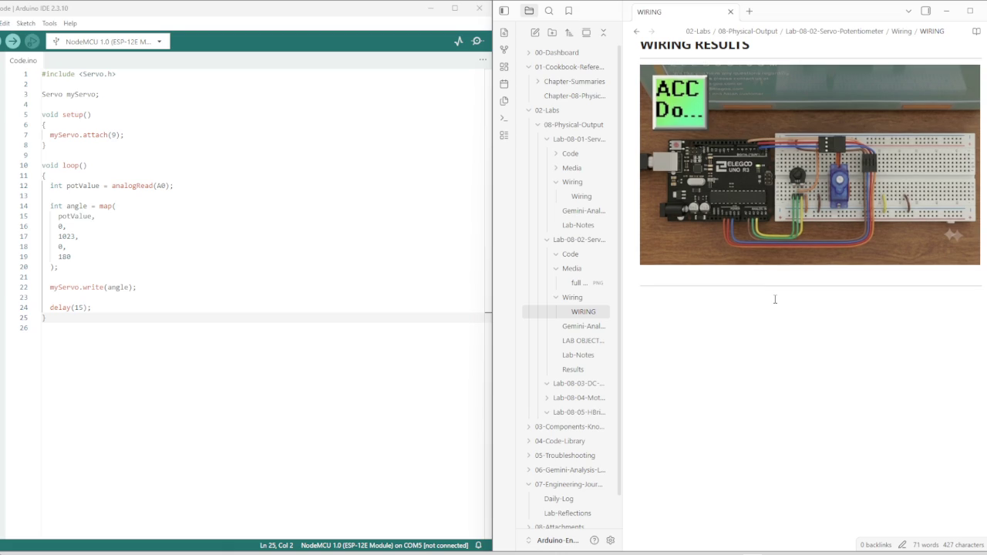
# Add the bold caption 'WIRING CONNECTIONS THAT ARE HARD TO SEE:' under the divider
pyautogui.write('WIRING CONNECTIONS THAT ARE HARD TO SEE')
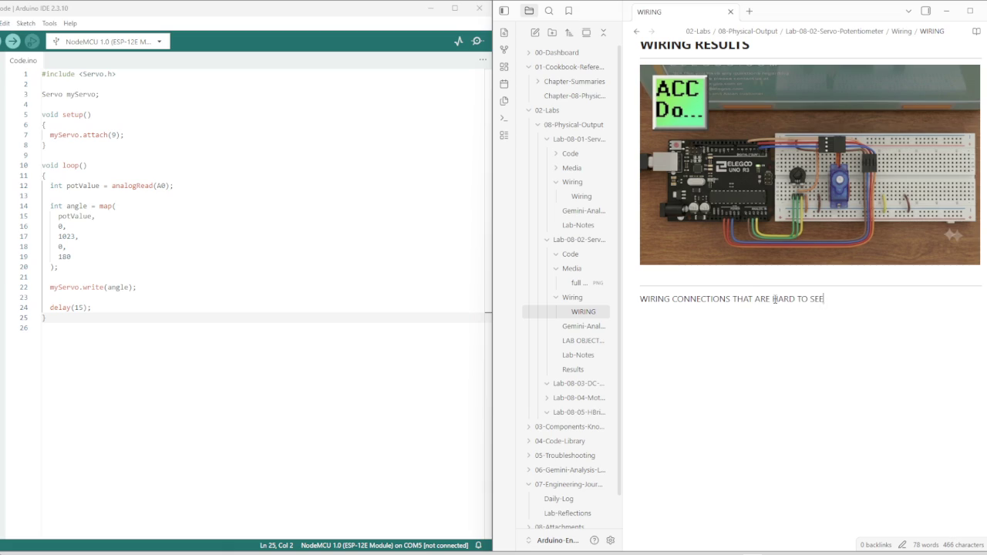
pyautogui.press('Home')
pyautogui.write('**')
pyautogui.press('End')
pyautogui.write('**')
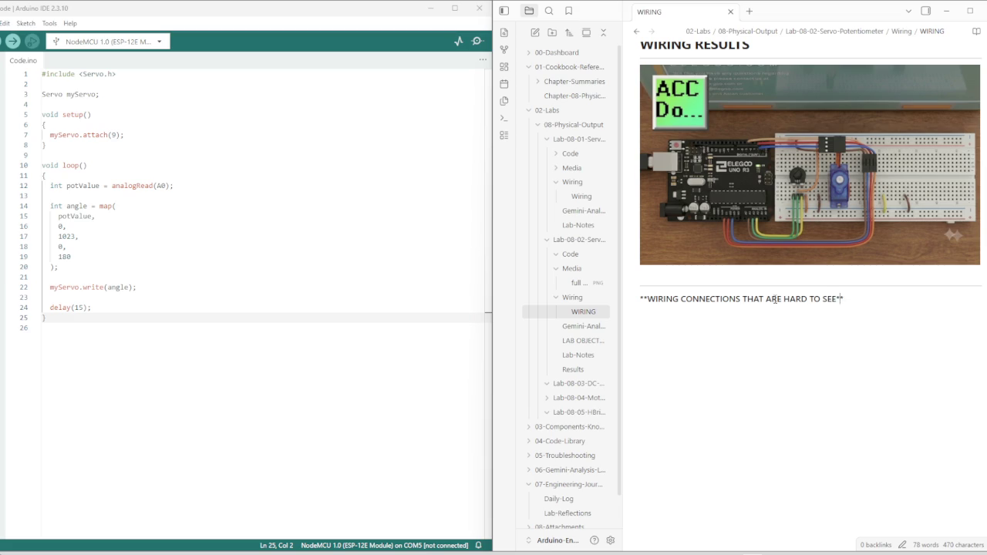
pyautogui.write(':')
pyautogui.press('Return')
pyautogui.press('Return')
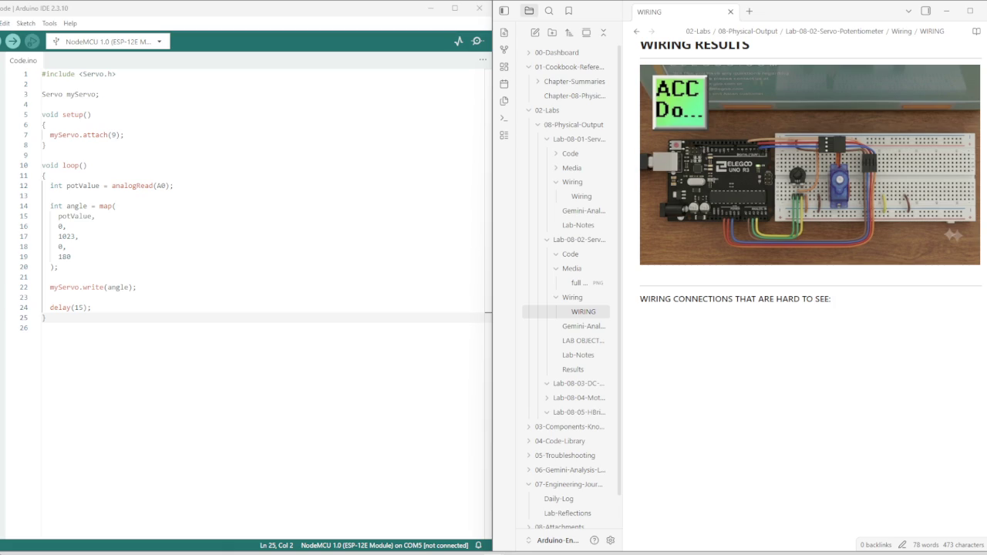
# Open the Lab 08-01 lab notes and scroll to the Pending placeholder
pyautogui.click(578, 355)
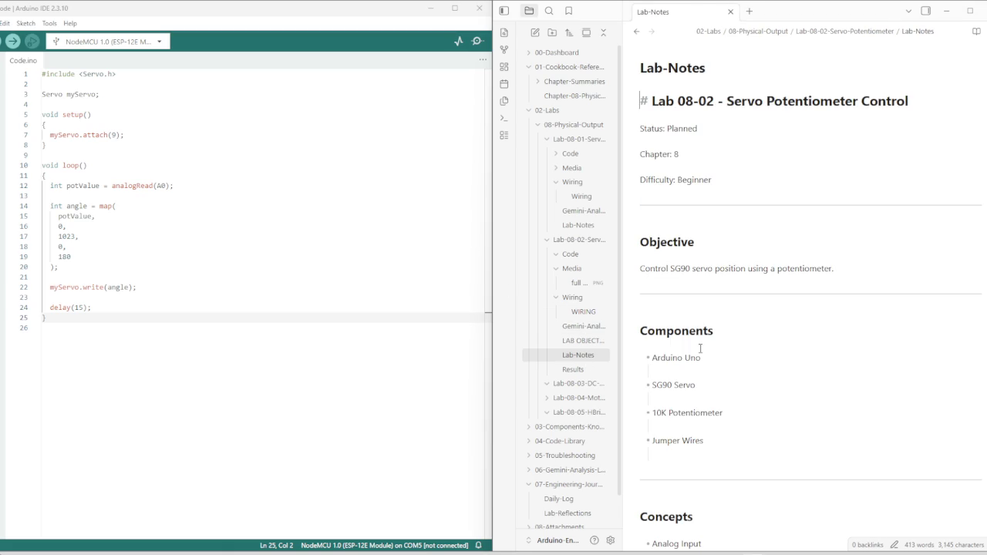
pyautogui.click(578, 225)
pyautogui.scroll(-5, 676, 274)
pyautogui.scroll(-5, 689, 300)
pyautogui.scroll(-5, 705, 328)
pyautogui.scroll(-5, 721, 357)
pyautogui.scroll(-5, 721, 357)
pyautogui.scroll(4, 719, 324)
pyautogui.scroll(3, 718, 284)
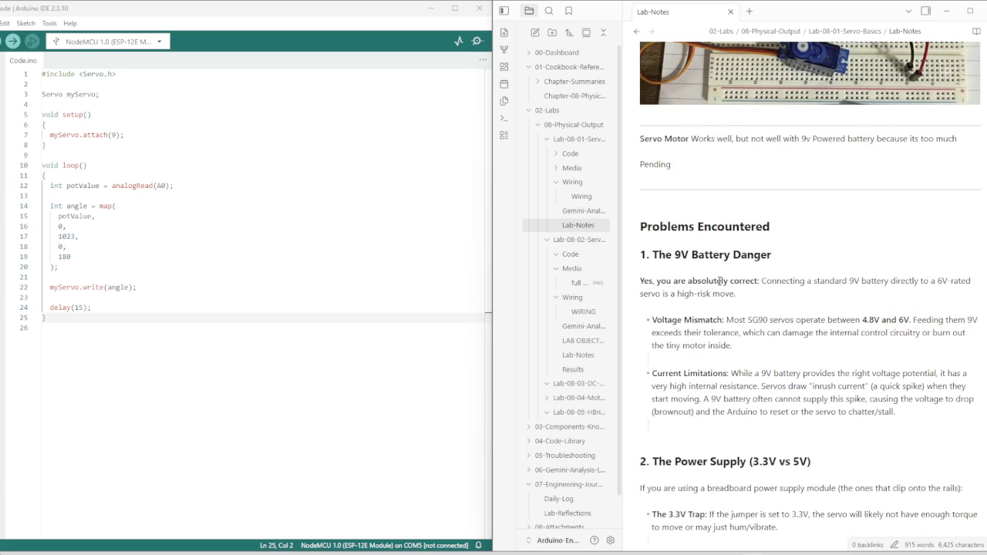
# Delete the Pending placeholder line after the Servo Motor sentence
pyautogui.click(676, 164)
pyautogui.hotkey('ctrl', 'BackSpace')
pyautogui.press('BackSpace')
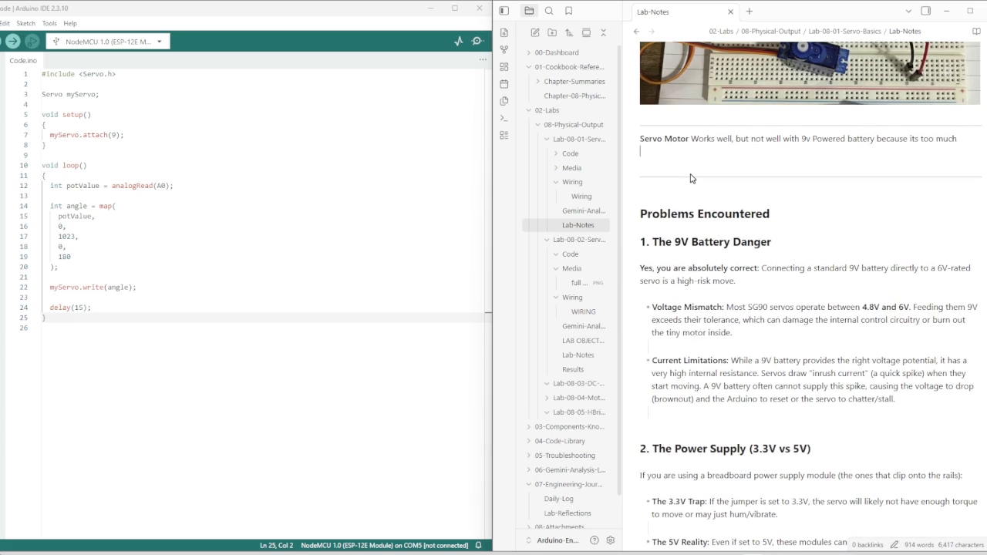
pyautogui.press('BackSpace')
pyautogui.press('BackSpace')
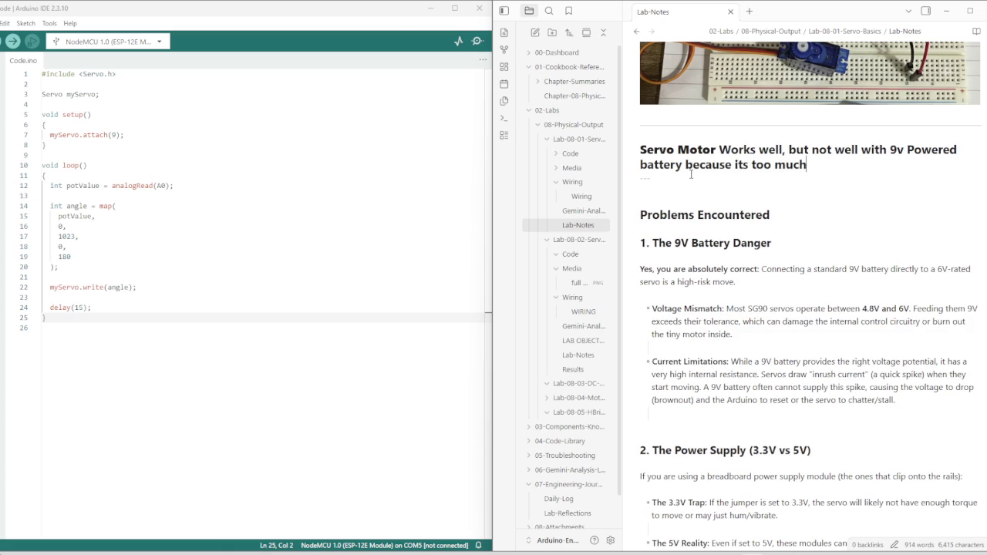
pyautogui.press('Return')
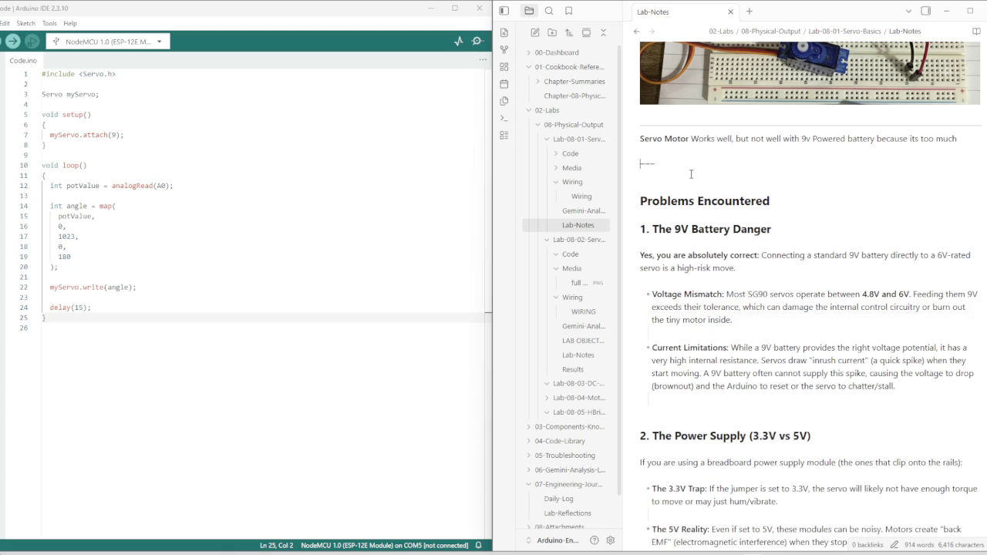
# Remove the extra blank lines before the Problems Encountered heading
pyautogui.press('Down')
pyautogui.press('Up')
pyautogui.press('Down')
pyautogui.press('Down')
pyautogui.press('Down')
pyautogui.press('Down')
pyautogui.press('Up')
pyautogui.press('Up')
pyautogui.press('BackSpace')
pyautogui.press('Down')
pyautogui.press('Down')
pyautogui.press('Down')
pyautogui.press('Down')
pyautogui.press('Down')
pyautogui.press('Down')
pyautogui.press('Down')
pyautogui.press('BackSpace')
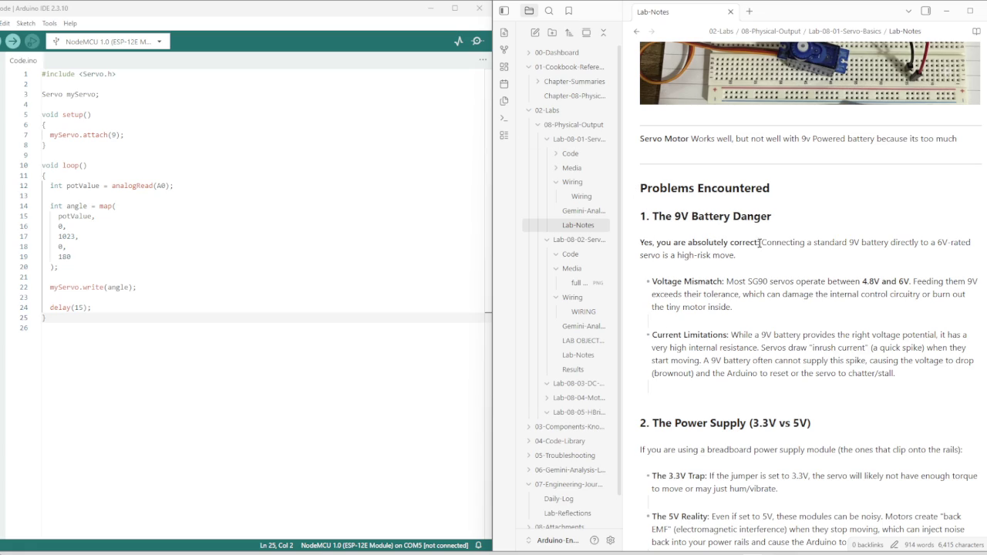
# Delete the 'Yes, you are absolutely correct:' opener and add > and ** markers to the 9V sentence
pyautogui.moveTo(761, 242); pyautogui.dragTo(639, 242)
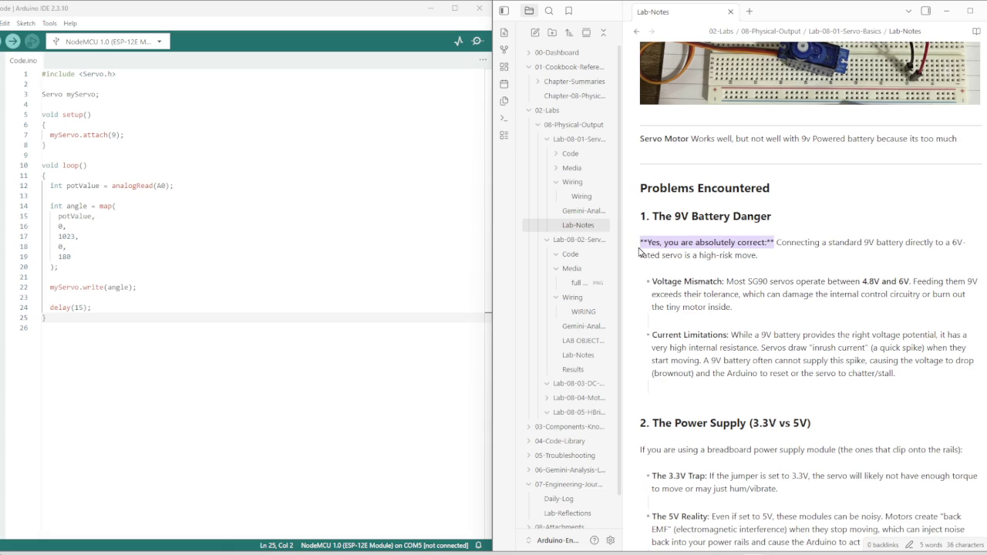
pyautogui.press('BackSpace')
pyautogui.write('>')
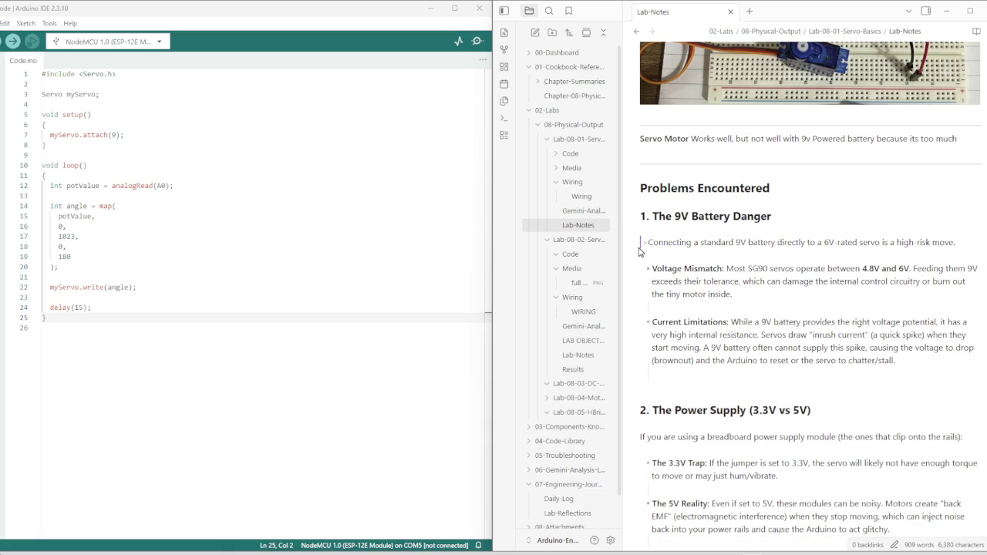
pyautogui.write('**')
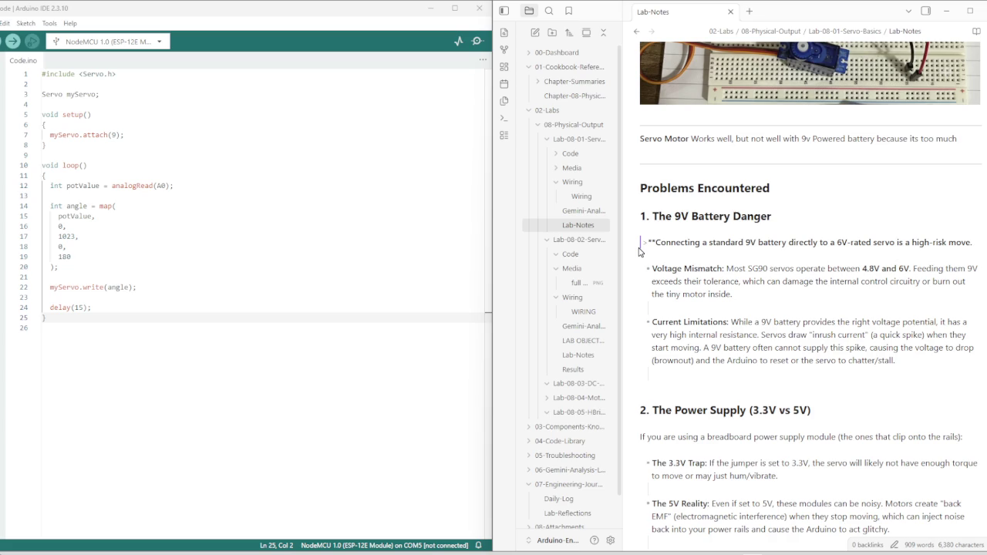
pyautogui.write('**')
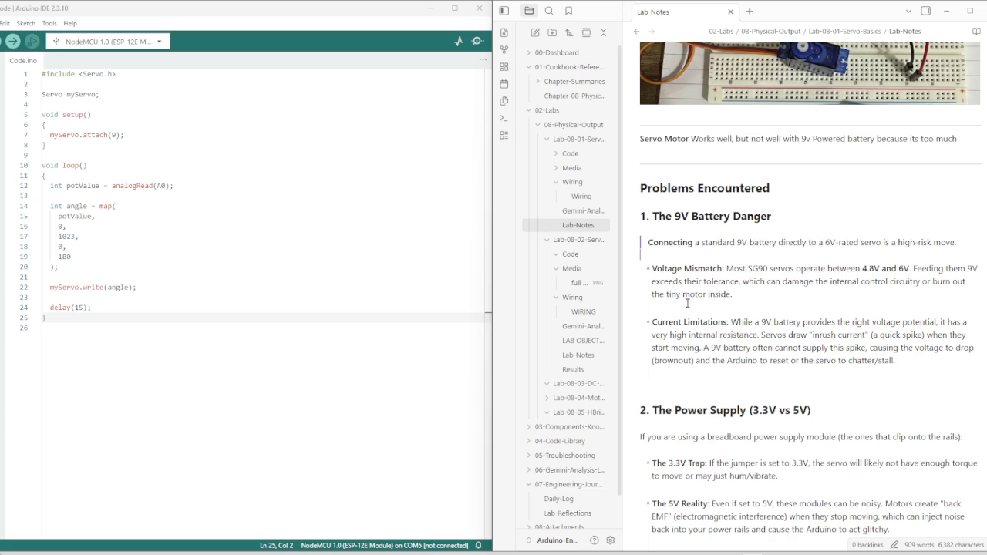
pyautogui.scroll(2, 682, 296)
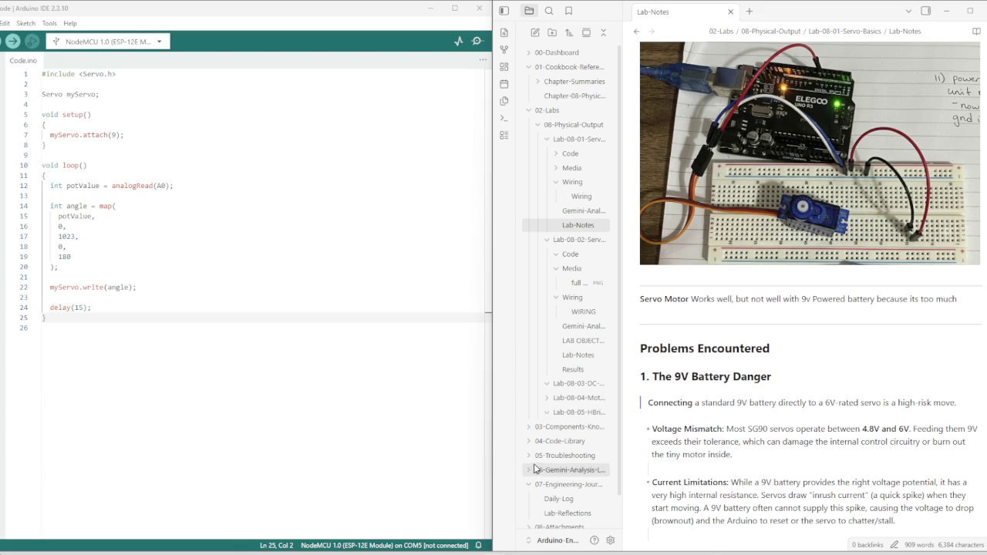
# Open and look over the Lab 08-01 Wiring note
pyautogui.scroll(-1, 534, 469)
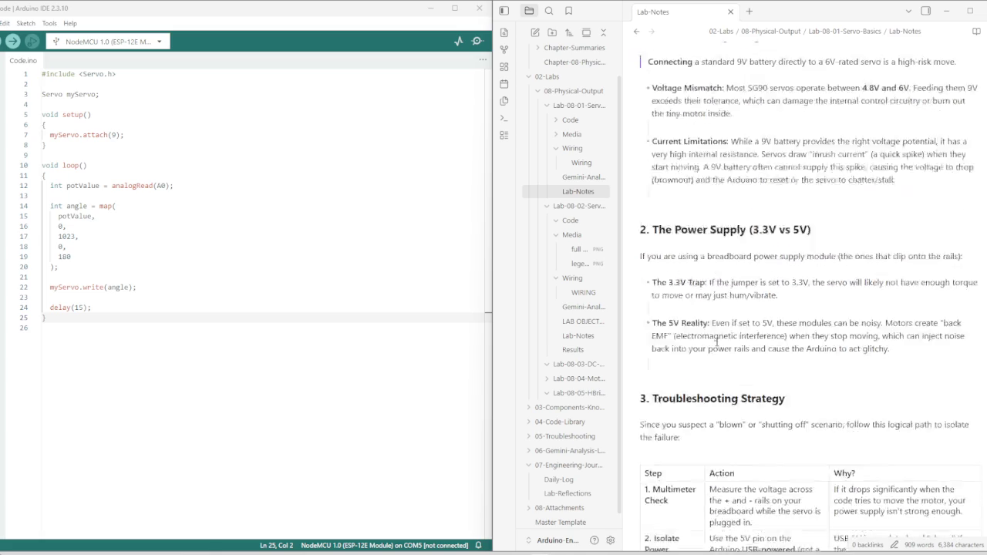
pyautogui.click(582, 163)
pyautogui.scroll(-3, 746, 309)
pyautogui.scroll(3, 745, 310)
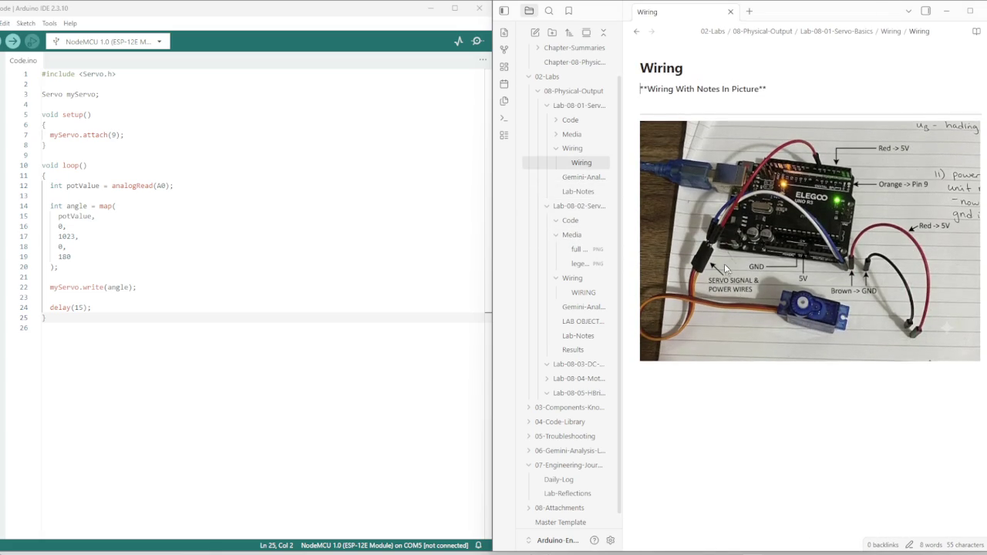
pyautogui.scroll(-3, 779, 344)
pyautogui.scroll(3, 744, 312)
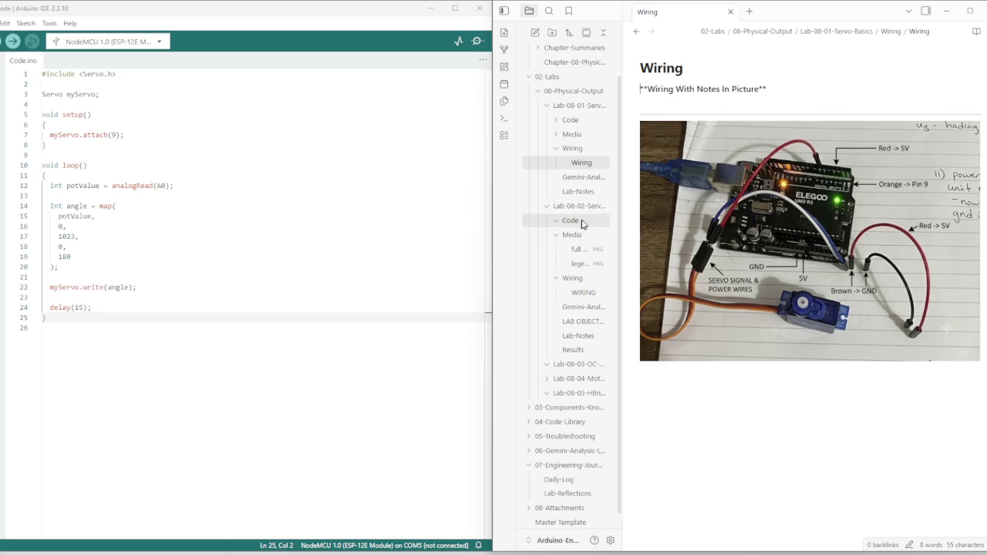
# Browse the Lab 08-01 Media images and Results video, then open the legend map image
pyautogui.click(580, 135)
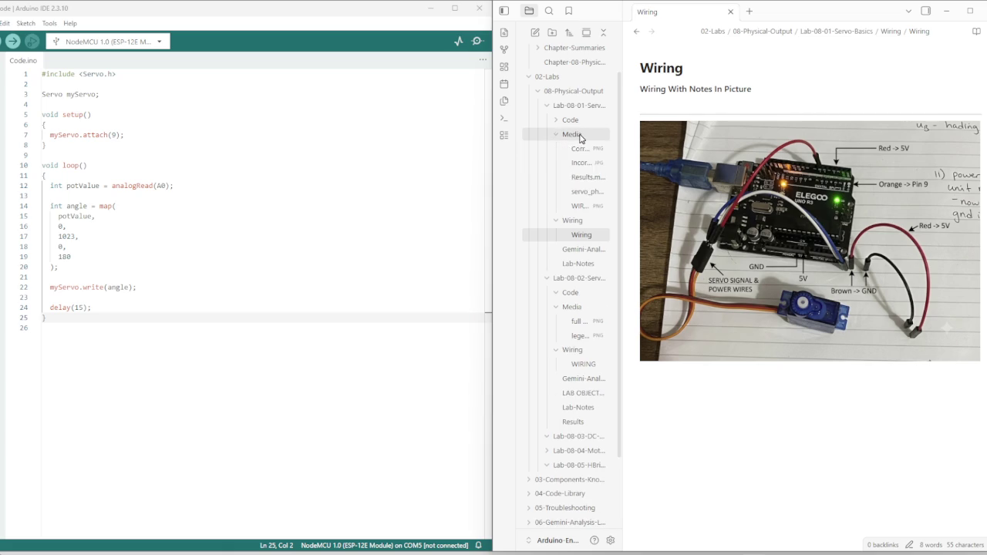
pyautogui.click(586, 192)
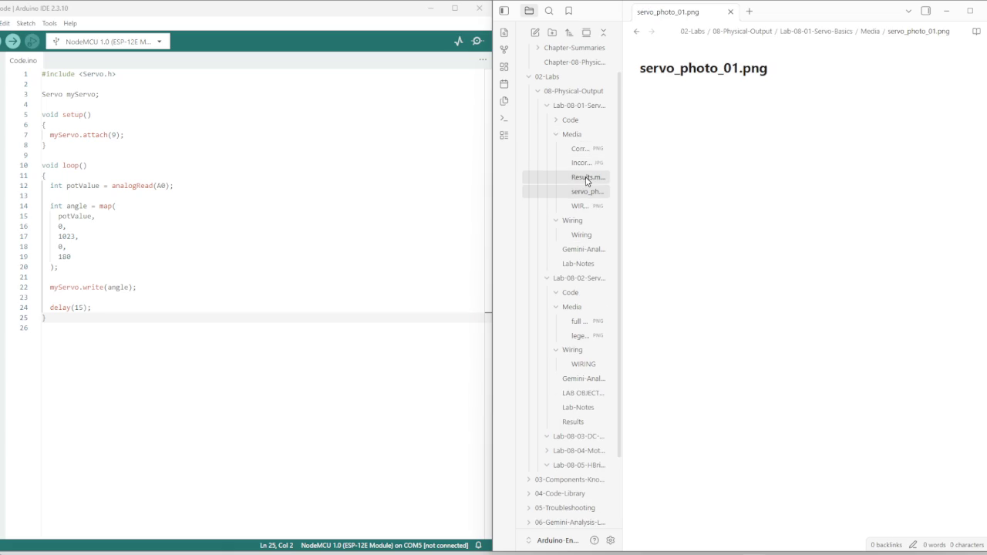
pyautogui.click(585, 177)
pyautogui.click(587, 163)
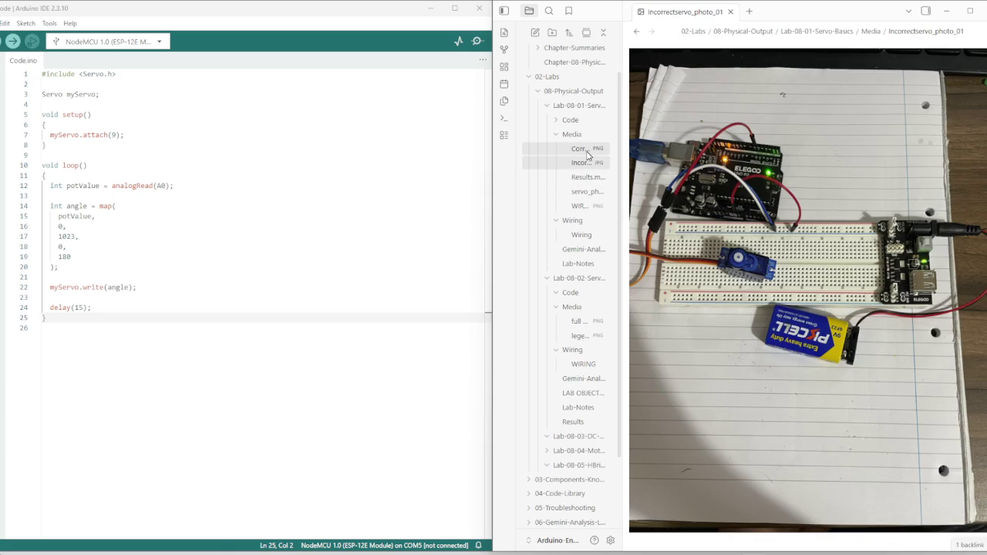
pyautogui.click(586, 149)
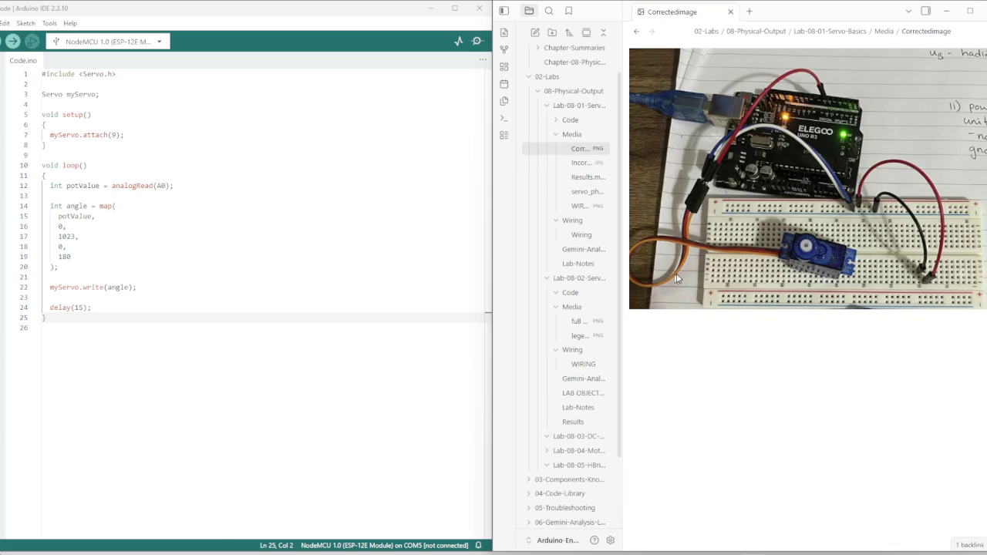
pyautogui.click(584, 266)
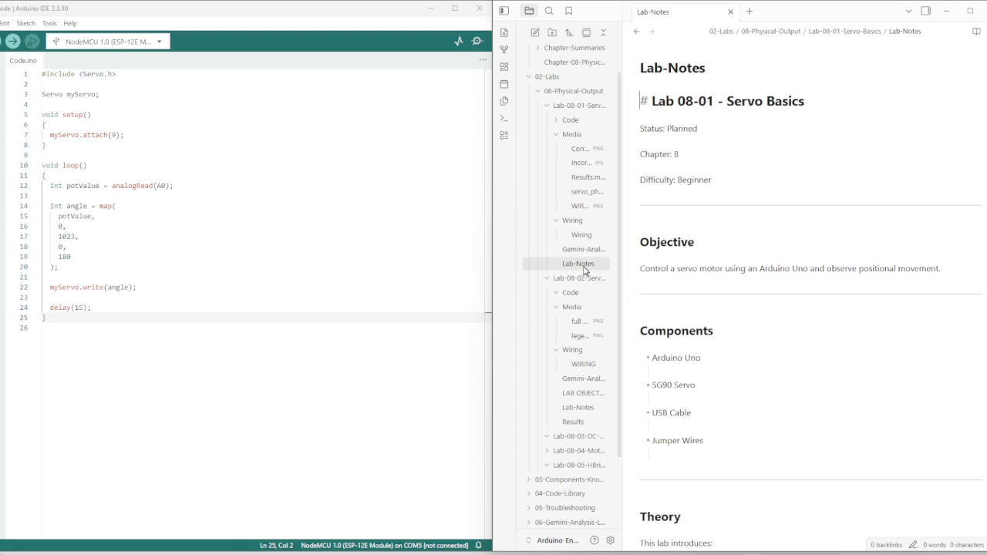
pyautogui.click(584, 342)
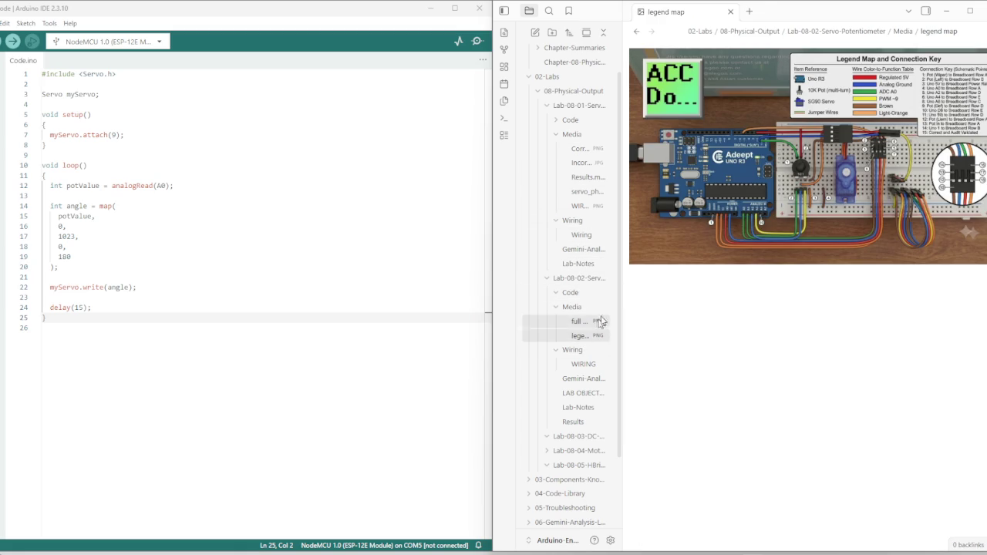
# Embed ![[legend map.png]] on the last line of the Lab-08-02 WIRING note
pyautogui.click(583, 364)
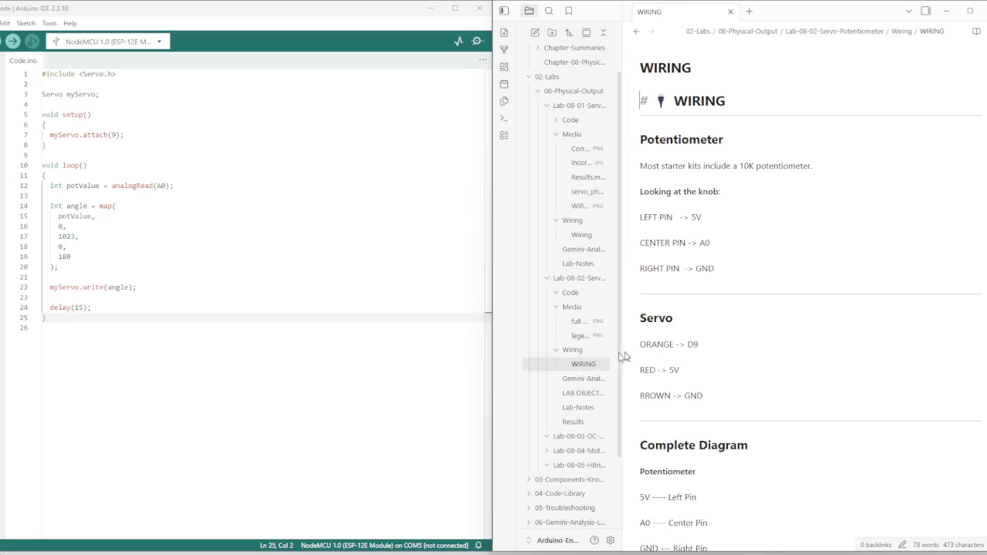
pyautogui.scroll(-10, 705, 352)
pyautogui.click(698, 298)
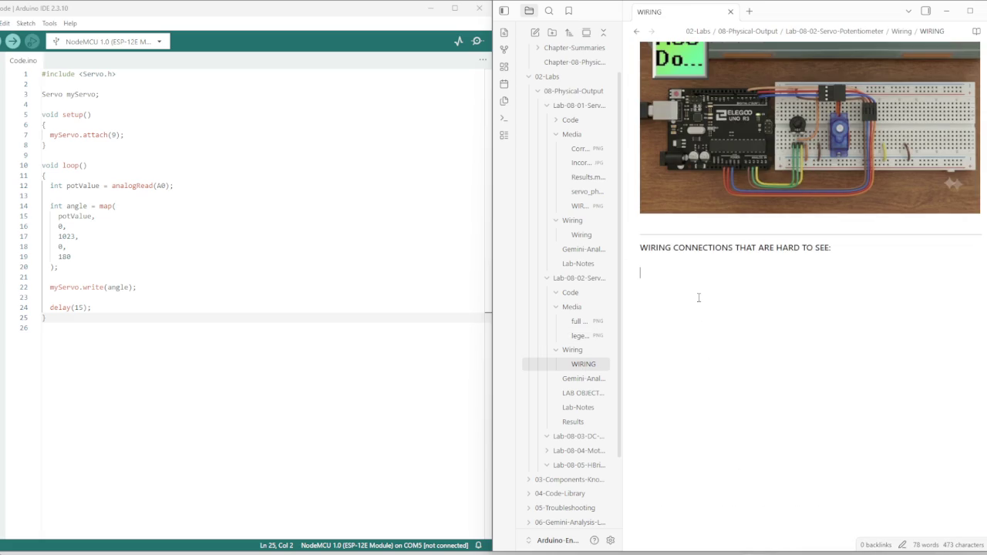
pyautogui.write('![[legend map.png]]')
pyautogui.scroll(2, 698, 298)
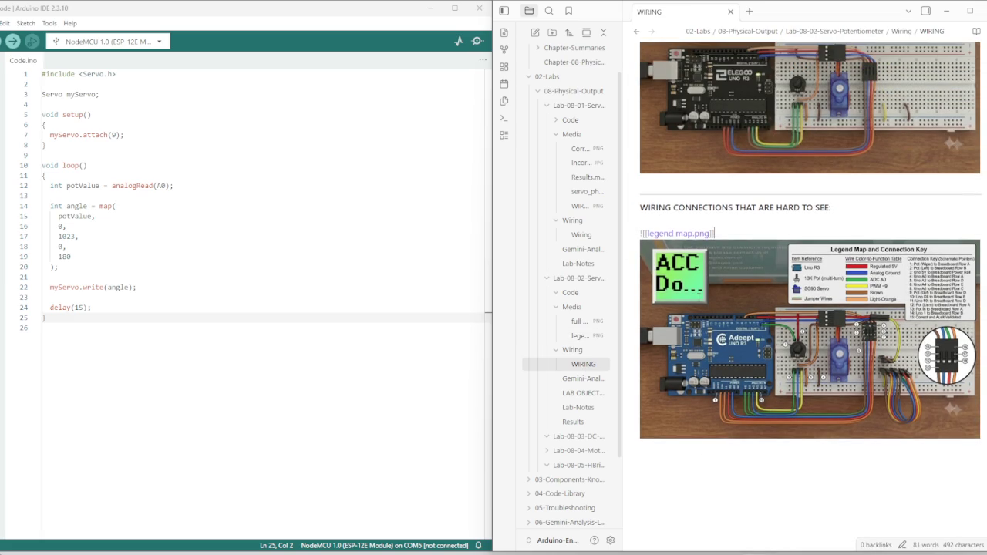
pyautogui.click(824, 220)
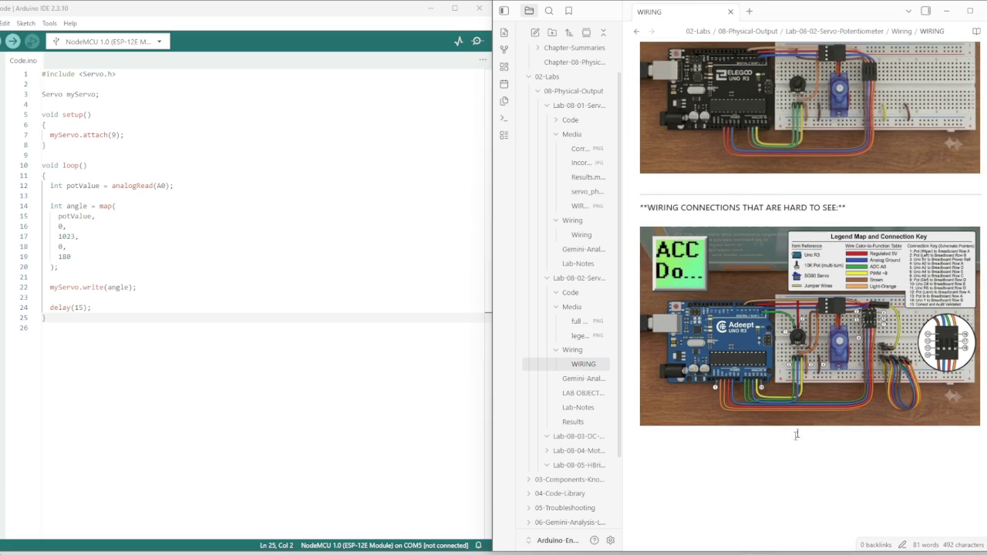
pyautogui.scroll(2, 768, 337)
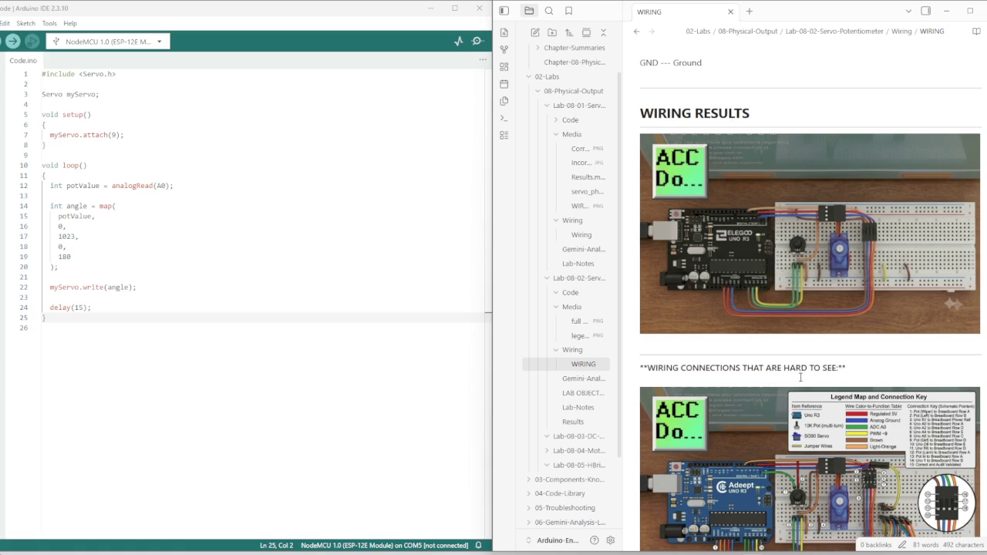
pyautogui.scroll(-2, 768, 338)
pyautogui.scroll(3, 774, 361)
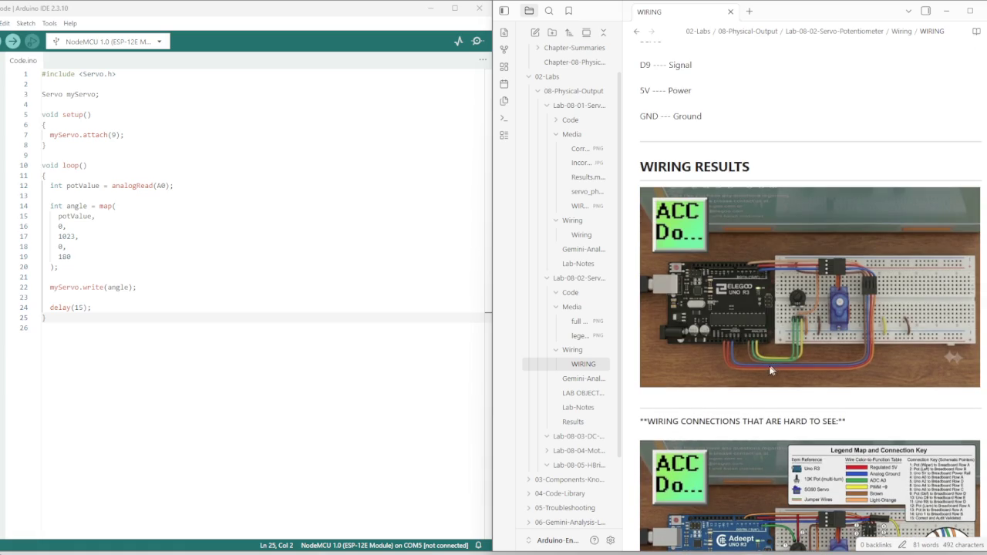
pyautogui.scroll(3, 639, 329)
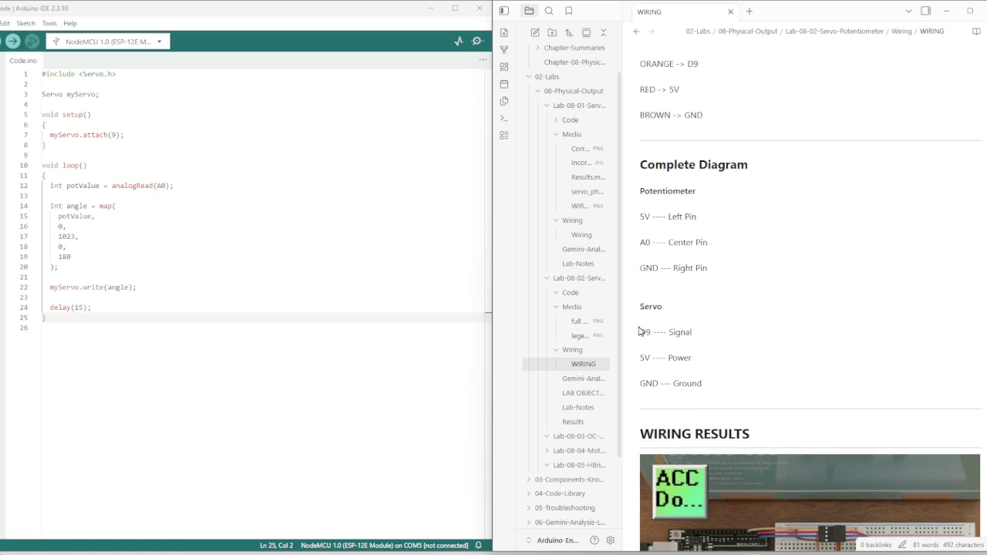
pyautogui.click(580, 409)
# Review the Lab-08-02 Lab-Notes and Results, then select the 2026-06-24 Daily-Log entry
pyautogui.scroll(-10, 687, 359)
pyautogui.scroll(-5, 698, 386)
pyautogui.scroll(8, 710, 420)
pyautogui.scroll(-5, 709, 420)
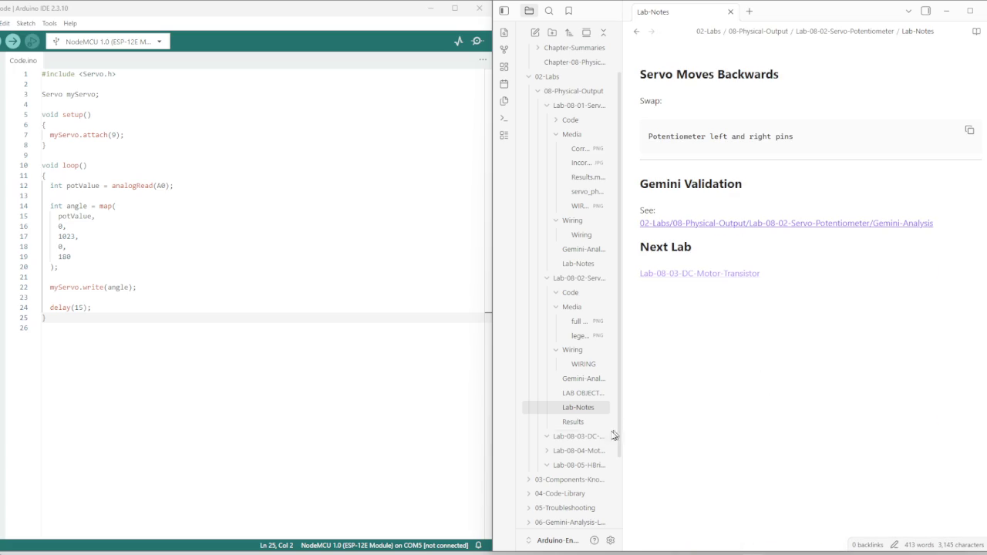
pyautogui.click(575, 424)
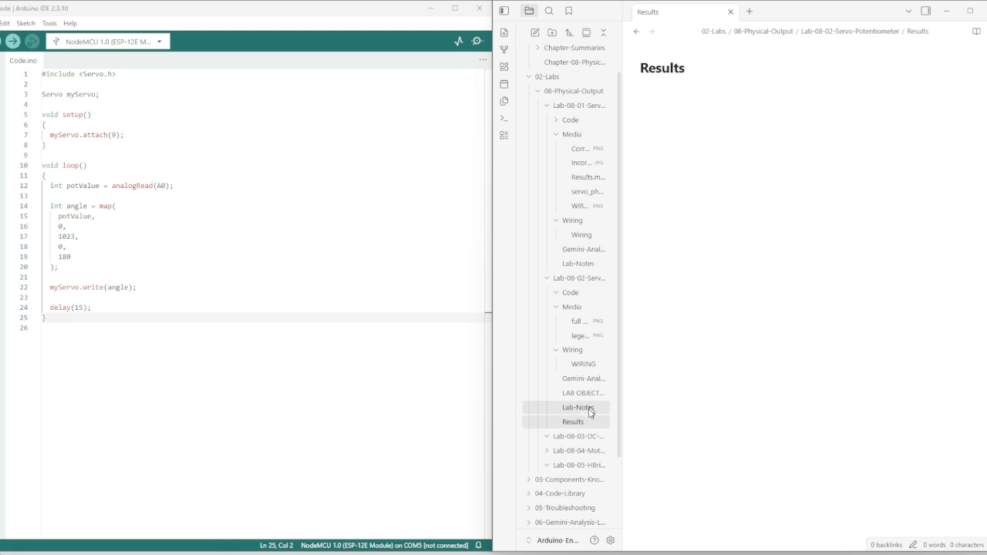
pyautogui.scroll(-2, 590, 494)
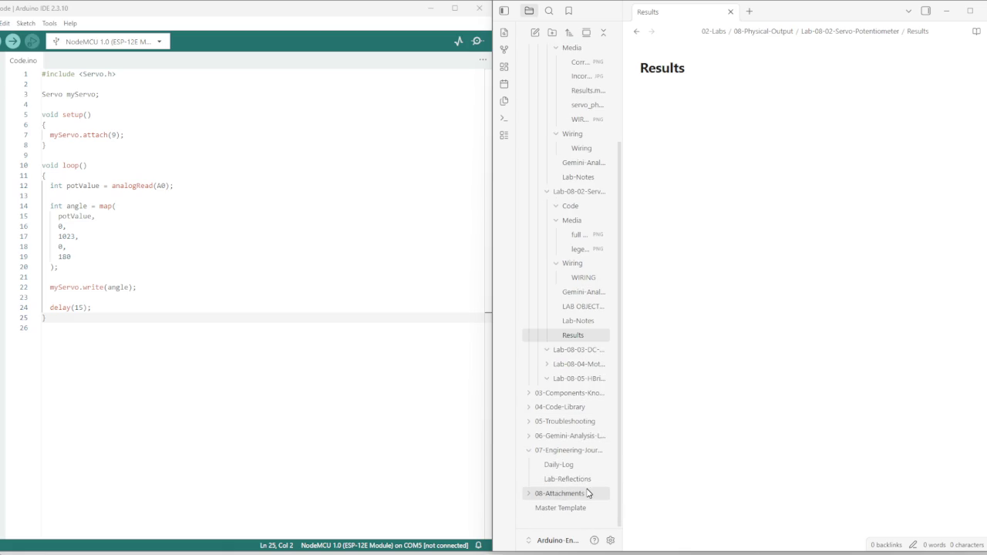
pyautogui.click(561, 466)
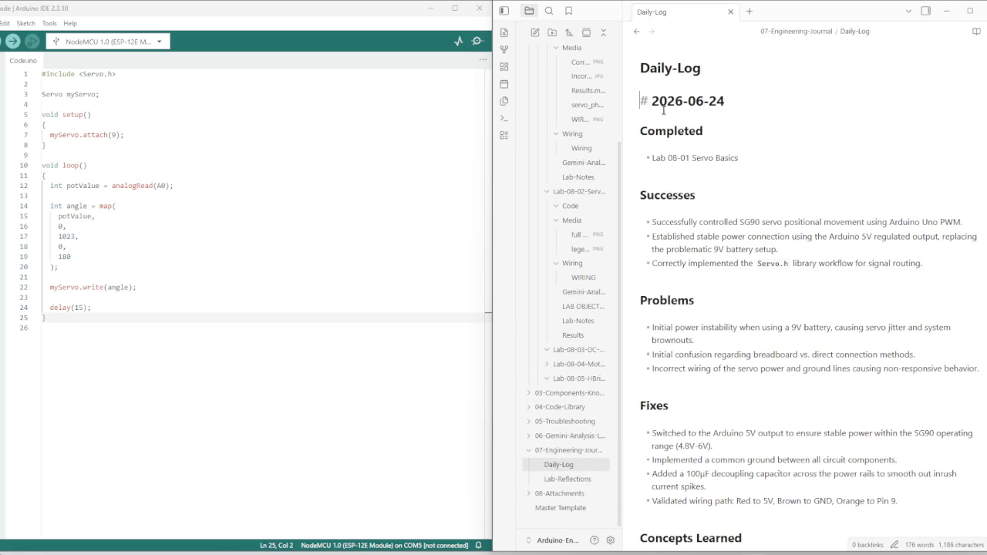
pyautogui.moveTo(641, 96)
pyautogui.mouseDown()
pyautogui.moveTo(772, 379)
pyautogui.moveTo(819, 248)
pyautogui.mouseUp()
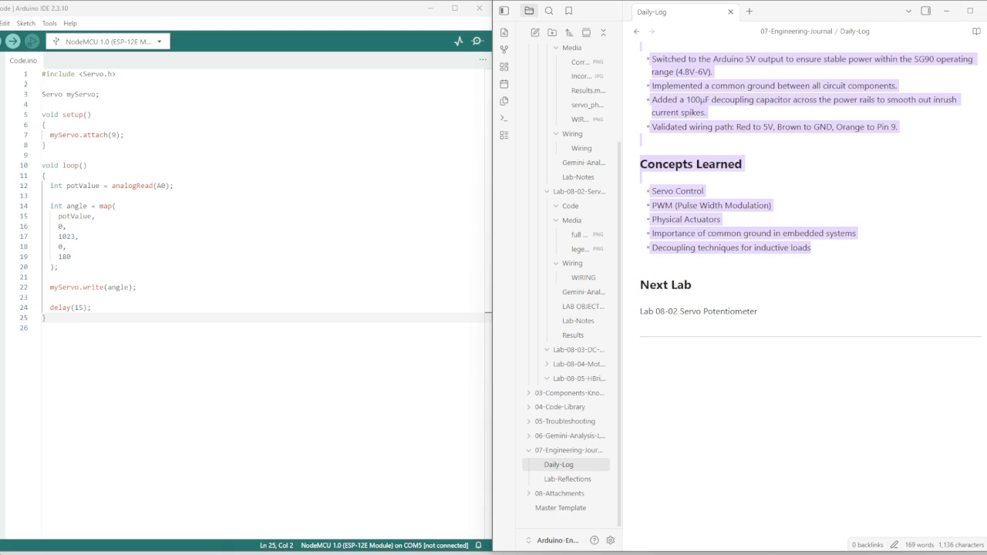
# Review the Lab-08-02 Lab-Notes, Results and LAB OBJECTIVE notes
pyautogui.click(578, 321)
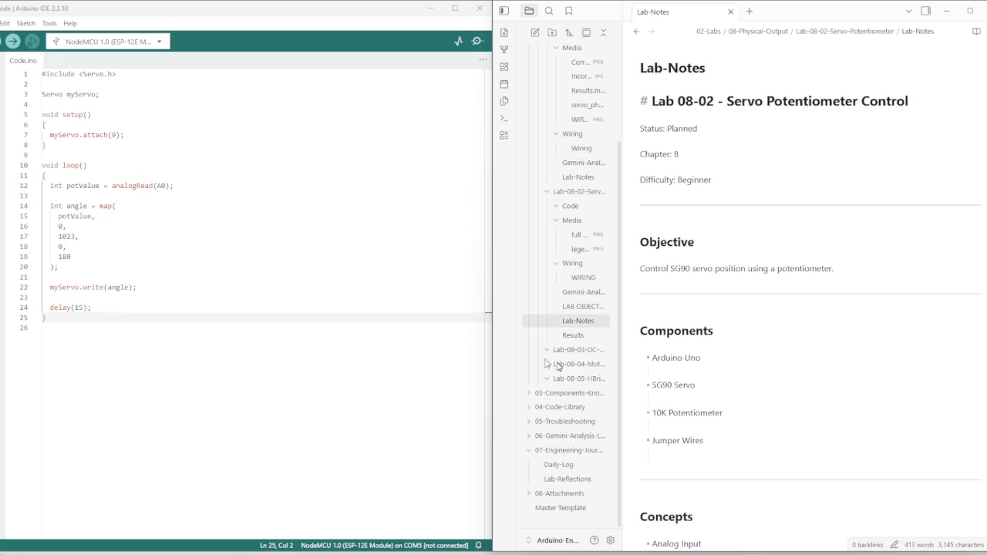
pyautogui.scroll(-5, 690, 352)
pyautogui.scroll(-5, 688, 359)
pyautogui.scroll(-5, 689, 368)
pyautogui.scroll(-5, 687, 367)
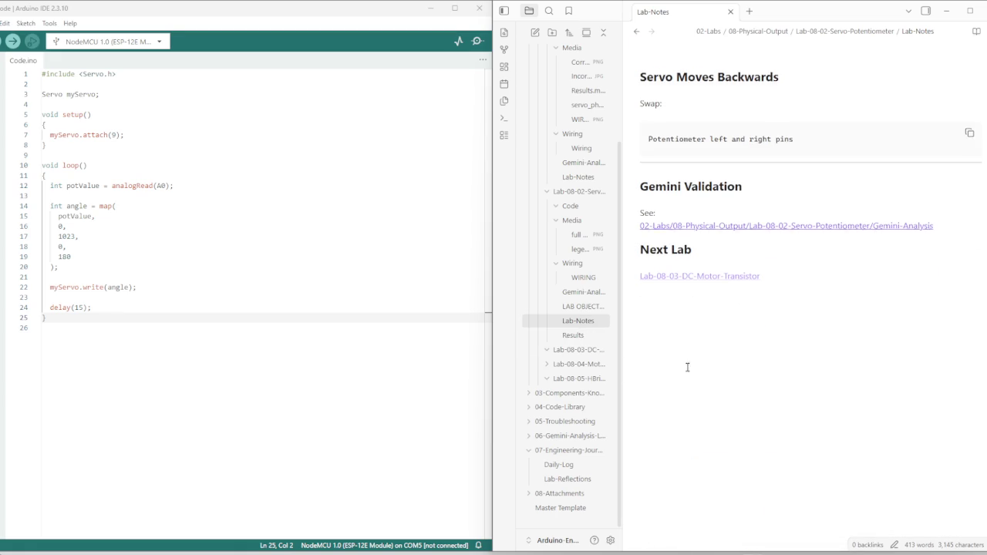
pyautogui.click(563, 337)
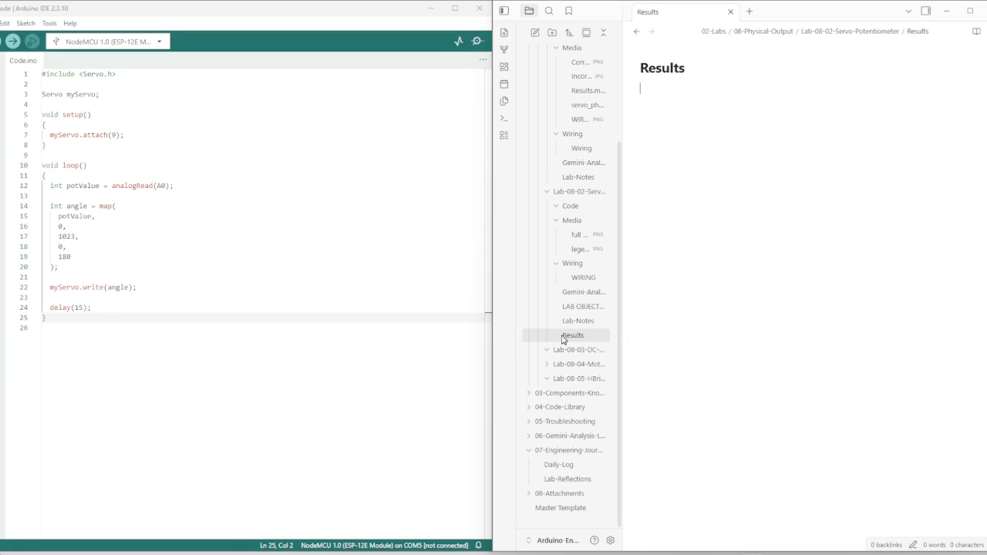
pyautogui.click(578, 308)
pyautogui.scroll(-3, 771, 347)
pyautogui.scroll(-1, 734, 356)
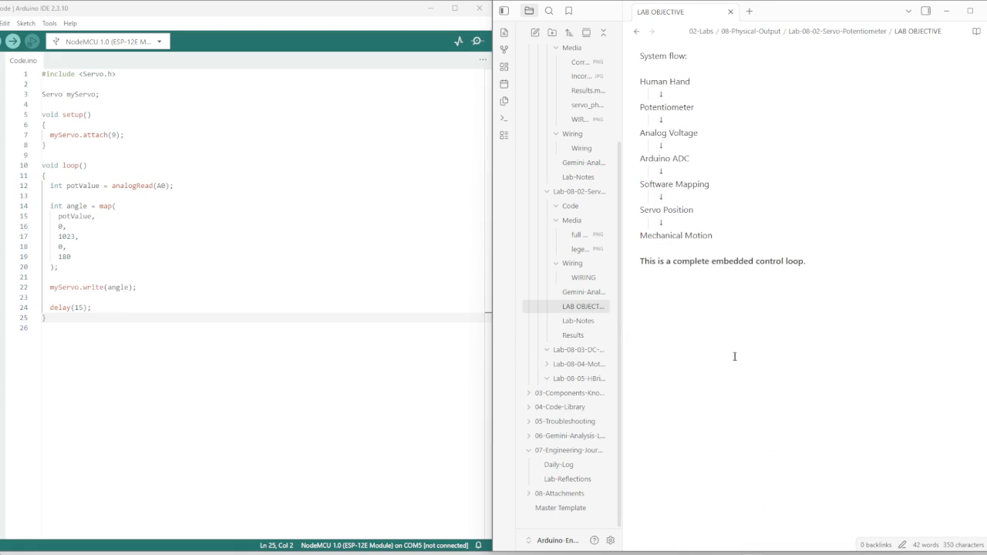
pyautogui.scroll(5, 734, 356)
# Read the Lab-08-02 Gemini-Analysis hysteresis code and collapse the Lab-08-01 Code folder
pyautogui.click(594, 291)
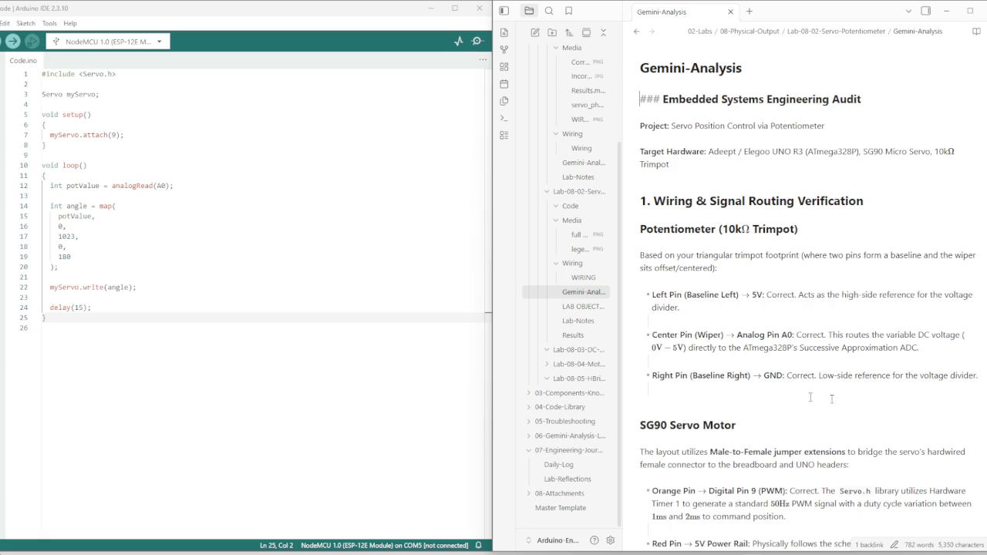
pyautogui.scroll(-10, 810, 397)
pyautogui.scroll(-5, 771, 398)
pyautogui.scroll(-5, 749, 398)
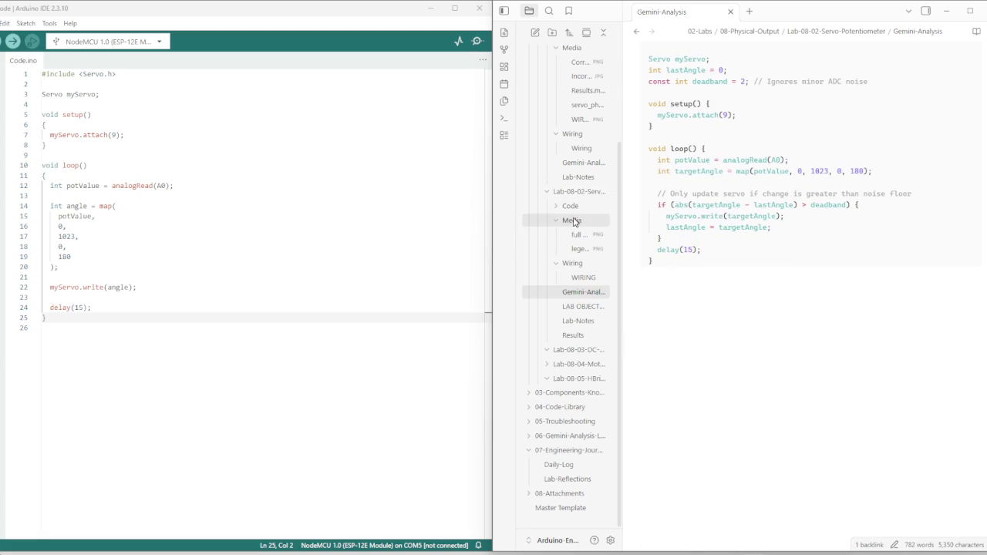
pyautogui.scroll(3, 578, 221)
pyautogui.scroll(2, 567, 162)
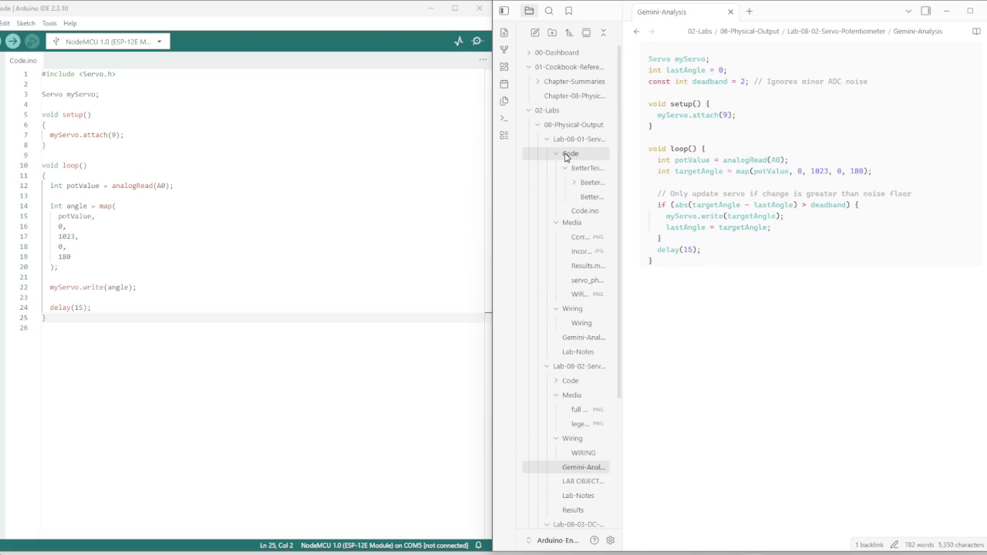
pyautogui.click(568, 154)
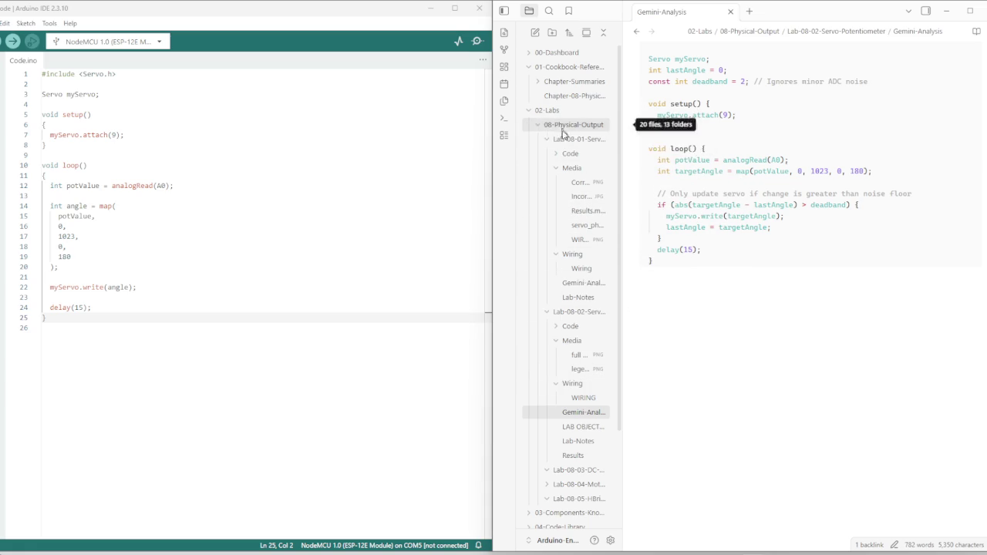
# Open the Lab-08-01 Lab-Notes and scroll down to Lessons Learned
pyautogui.click(580, 297)
pyautogui.scroll(-5, 701, 321)
pyautogui.scroll(-4, 698, 331)
pyautogui.scroll(-5, 694, 347)
pyautogui.scroll(-5, 688, 366)
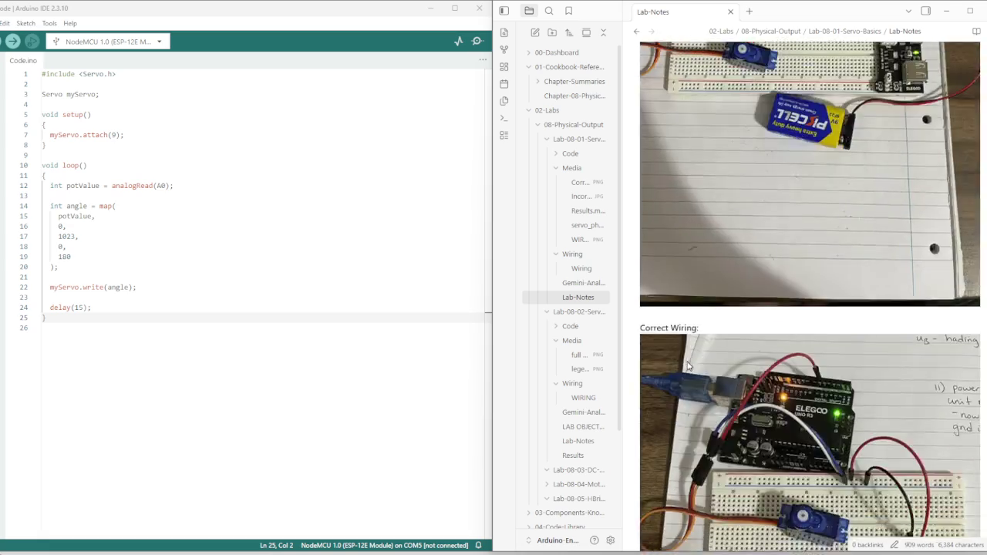
pyautogui.scroll(-5, 689, 367)
pyautogui.scroll(-5, 688, 367)
pyautogui.scroll(-4, 687, 370)
pyautogui.scroll(3, 689, 371)
pyautogui.scroll(-3, 690, 369)
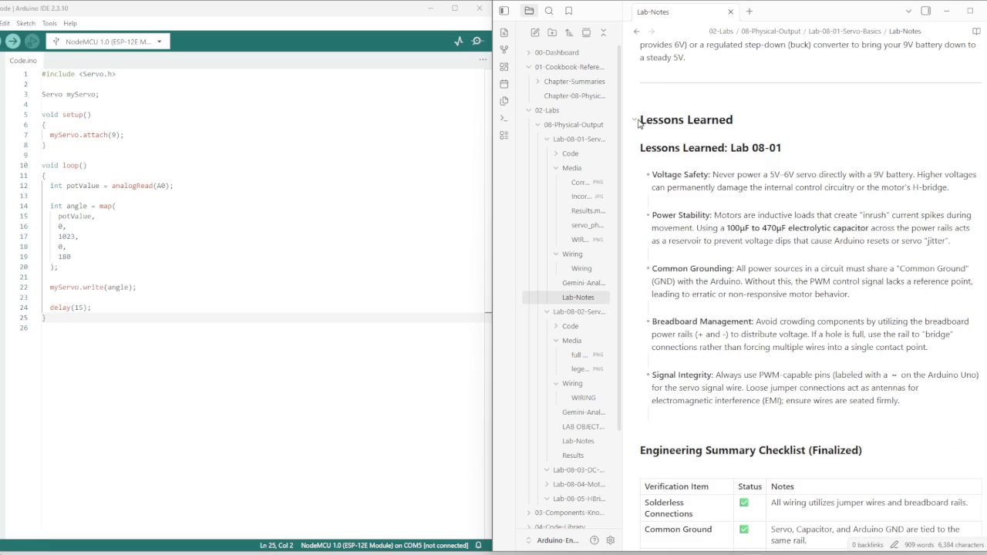
# Copy the Lessons Learned heading text via the right-click menu
pyautogui.moveTo(639, 120); pyautogui.dragTo(747, 126)
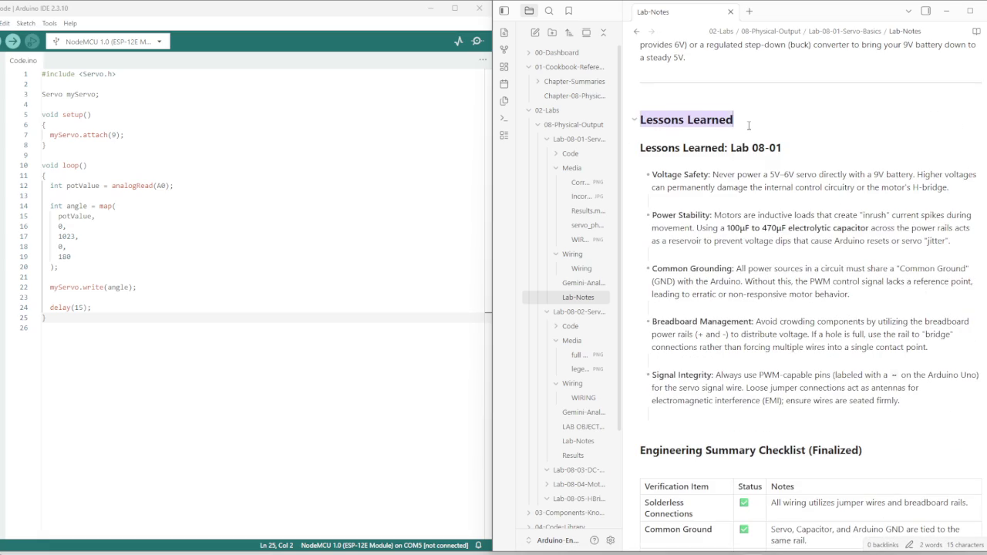
pyautogui.rightClick(728, 126)
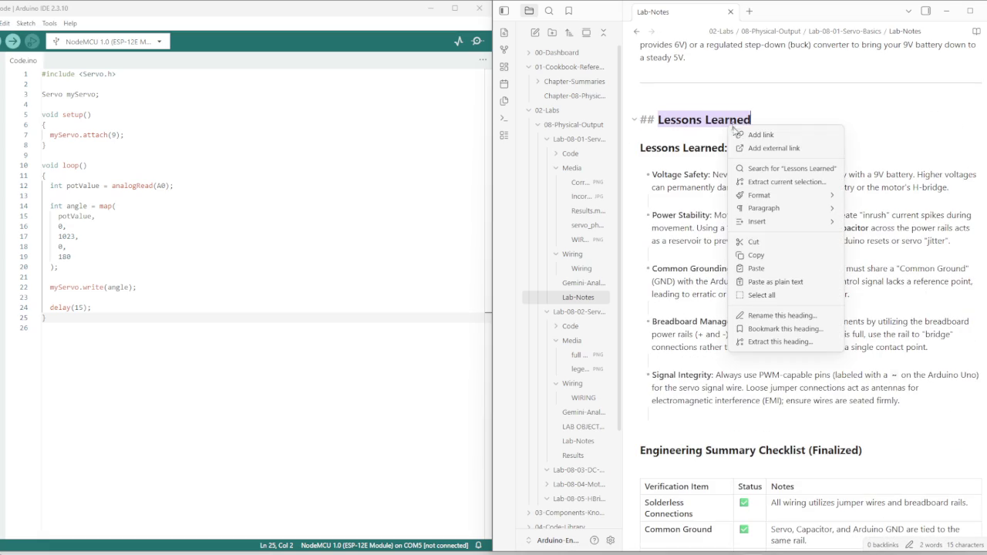
pyautogui.click(762, 255)
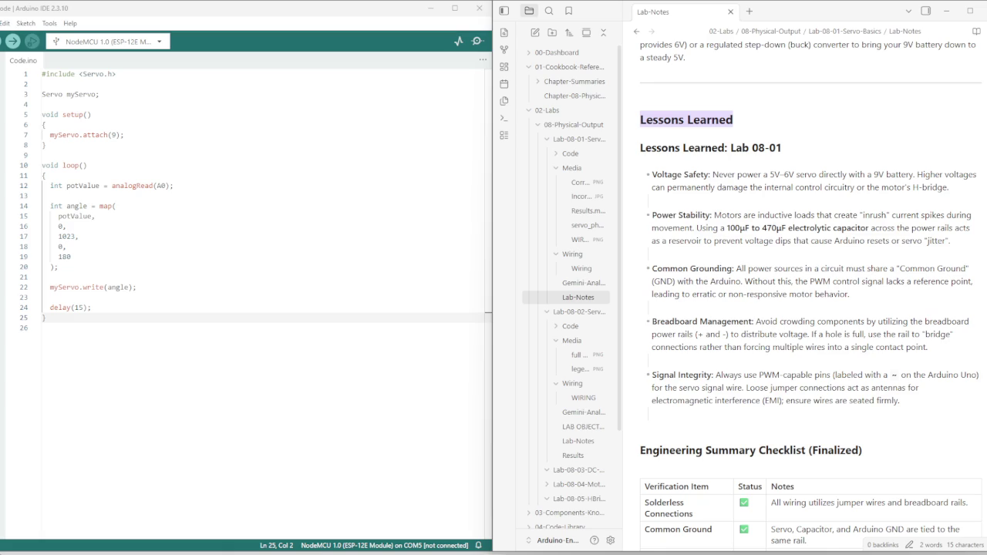
pyautogui.scroll(-5, 694, 303)
pyautogui.scroll(-2, 695, 304)
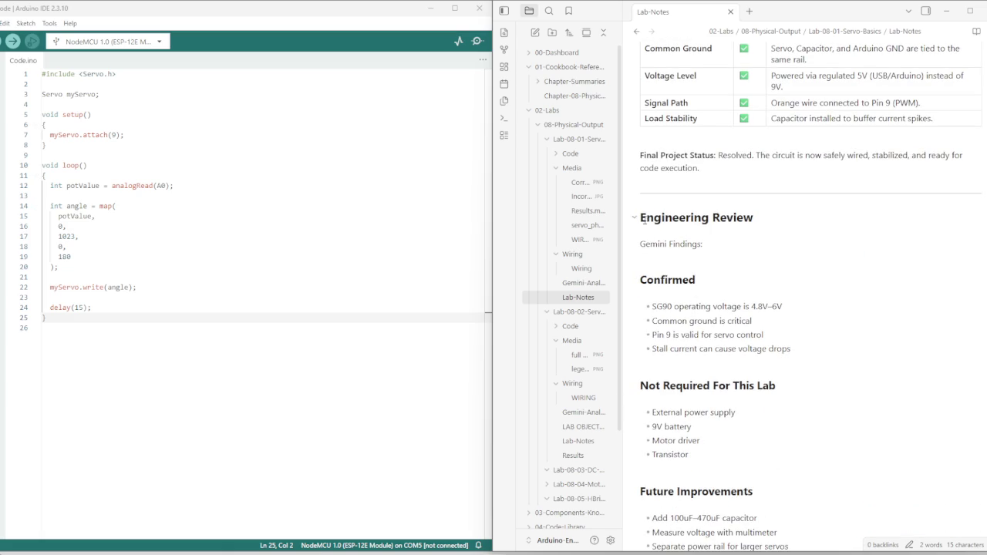
pyautogui.moveTo(703, 245); pyautogui.dragTo(641, 221)
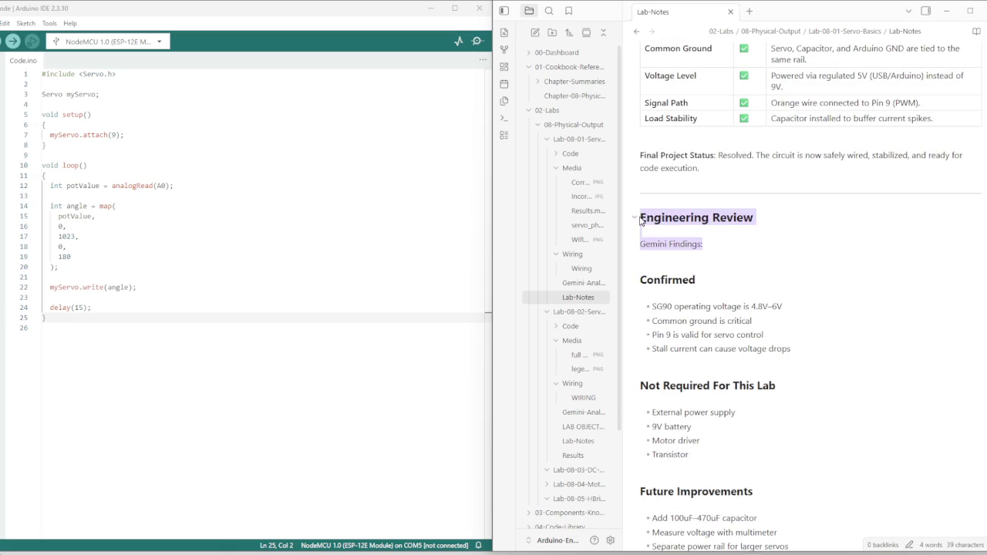
pyautogui.press('BackSpace')
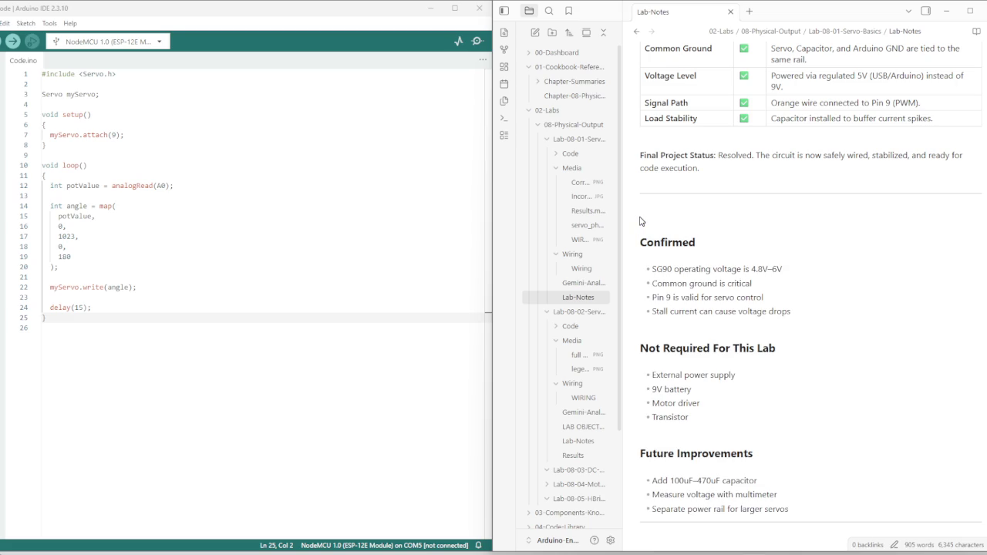
pyautogui.hotkey('ctrl', 'z')
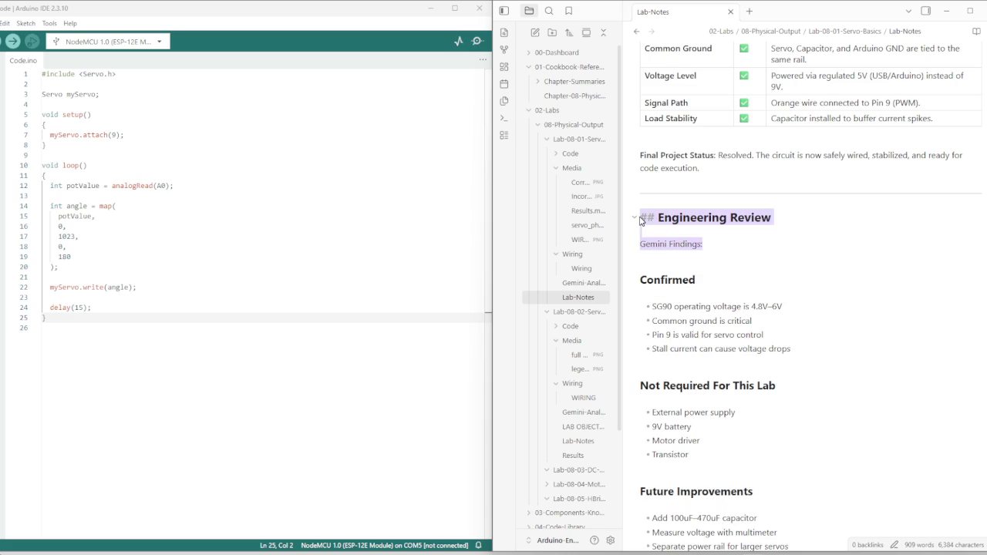
pyautogui.press('Down')
pyautogui.press('Down')
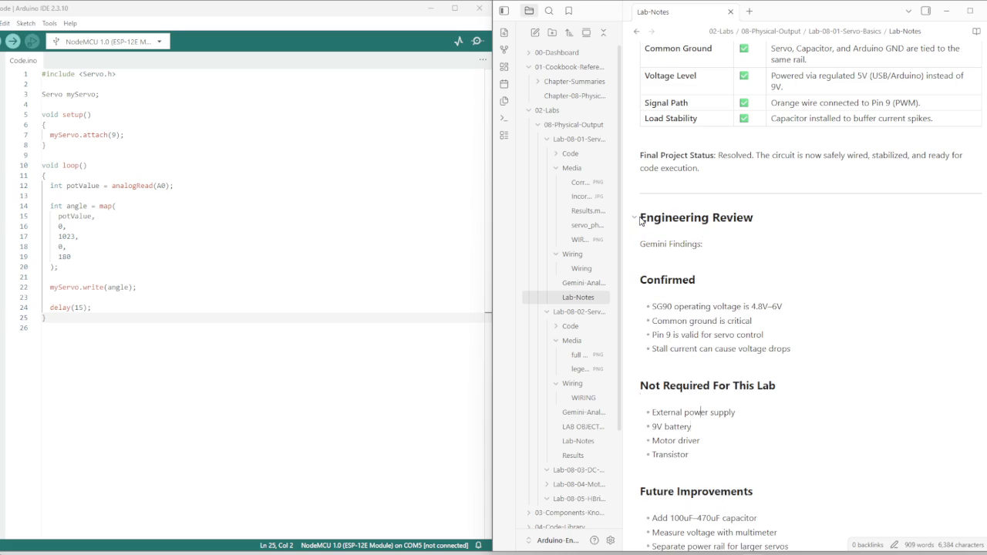
pyautogui.press('Down')
pyautogui.press('Down')
pyautogui.press('Down')
pyautogui.press('Down')
pyautogui.press('Up')
pyautogui.press('Up')
pyautogui.press('Up')
pyautogui.press('Up')
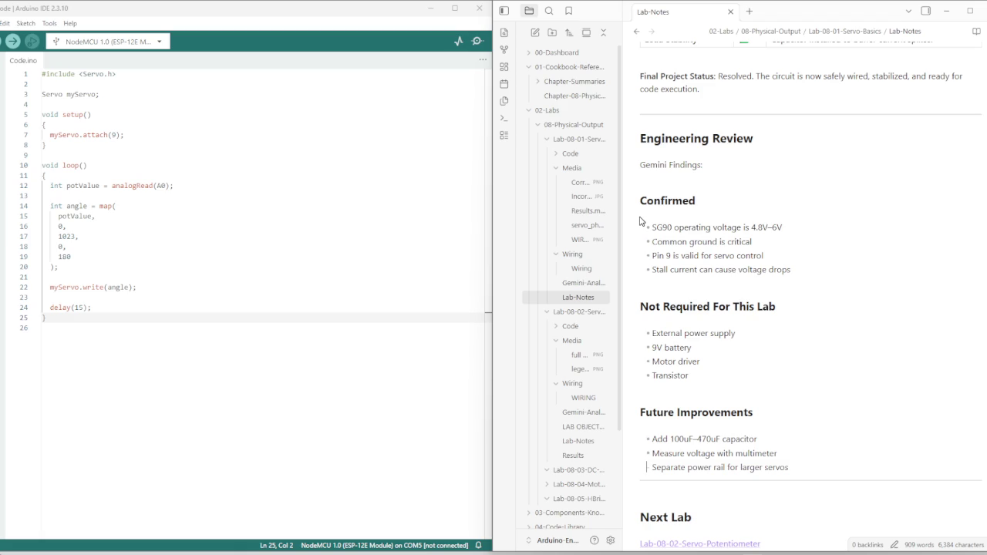
pyautogui.press('End')
pyautogui.hotkey('shift', 'Up')
pyautogui.hotkey('shift', 'Up')
pyautogui.hotkey('shift', 'Up')
pyautogui.hotkey('shift', 'Up')
pyautogui.hotkey('shift', 'Up')
pyautogui.hotkey('shift', 'Up')
pyautogui.hotkey('shift', 'Up')
pyautogui.hotkey('shift', 'Up')
pyautogui.hotkey('shift', 'Up')
pyautogui.hotkey('shift', 'Up')
pyautogui.hotkey('shift', 'Up')
pyautogui.hotkey('shift', 'Up')
pyautogui.hotkey('shift', 'Up')
pyautogui.hotkey('shift', 'Up')
pyautogui.hotkey('shift', 'Up')
pyautogui.hotkey('shift', 'Down')
pyautogui.hotkey('shift', 'Down')
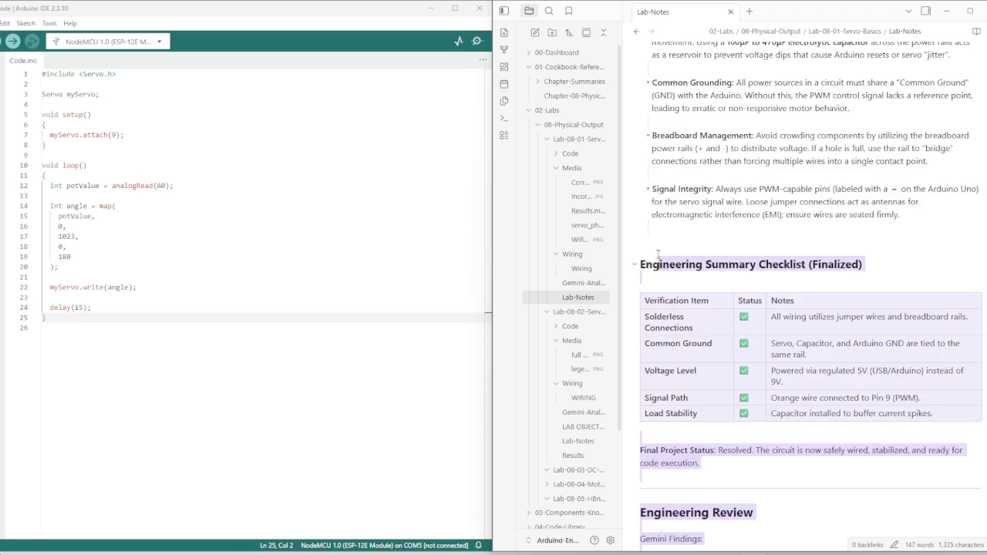
pyautogui.hotkey('shift', 'Up')
pyautogui.hotkey('shift', 'Up')
pyautogui.hotkey('shift', 'Up')
pyautogui.hotkey('shift', 'Up')
pyautogui.hotkey('shift', 'Up')
pyautogui.hotkey('shift', 'Up')
pyautogui.hotkey('shift', 'Down')
pyautogui.hotkey('shift', 'Down')
pyautogui.hotkey('shift', 'Down')
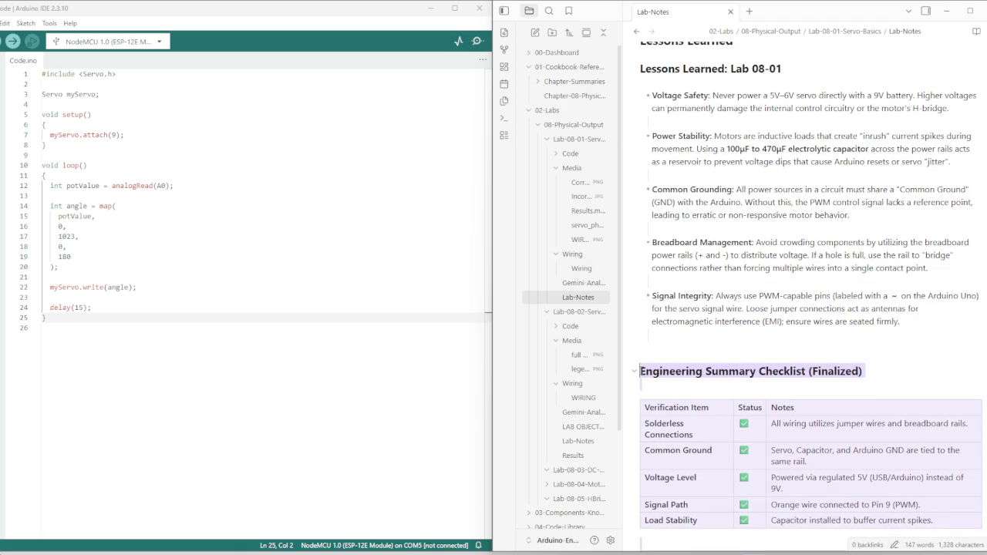
pyautogui.hotkey('shift', 'Home')
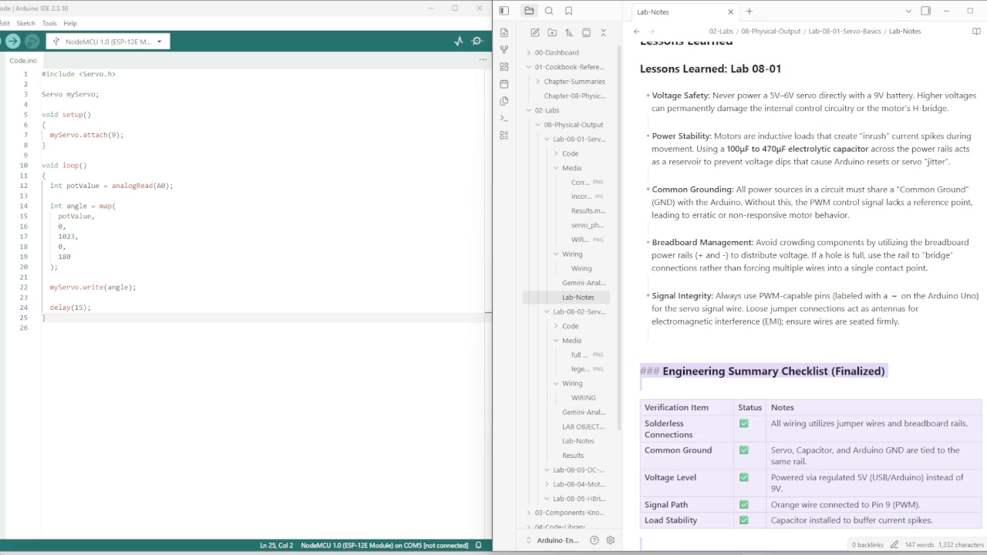
pyautogui.moveTo(887, 371); pyautogui.dragTo(644, 371)
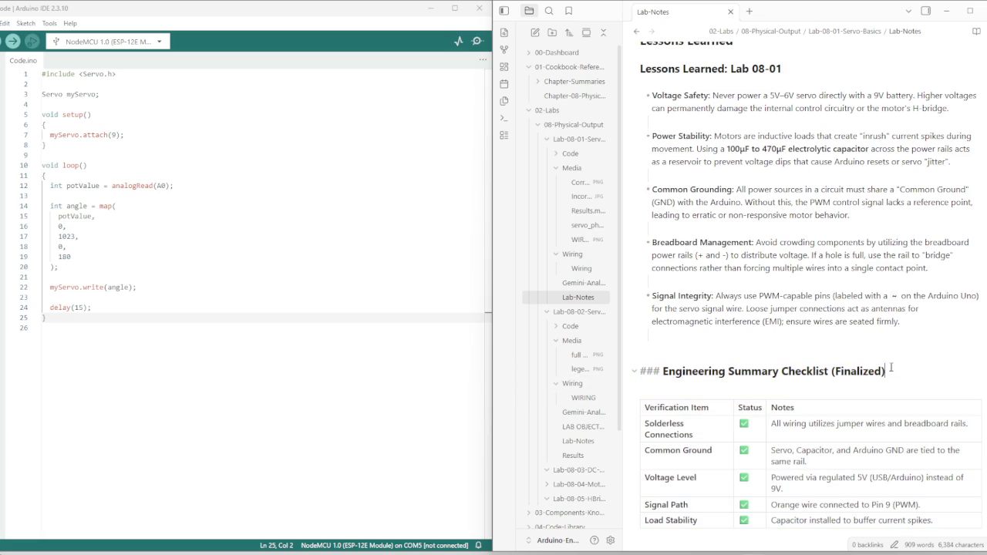
pyautogui.hotkey('shift', 'Right')
pyautogui.hotkey('shift', 'Right')
pyautogui.hotkey('shift', 'Right')
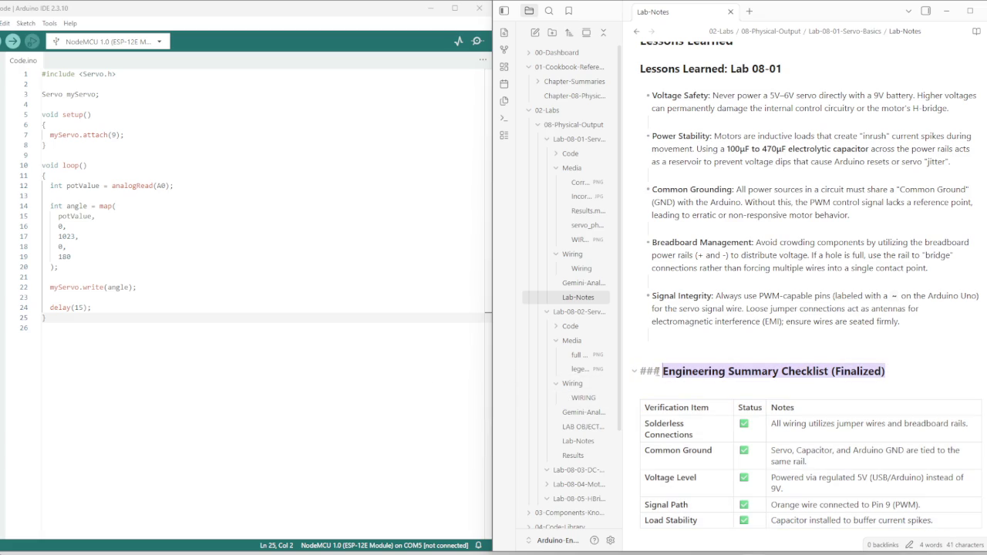
pyautogui.hotkey('alt', 'Tab')
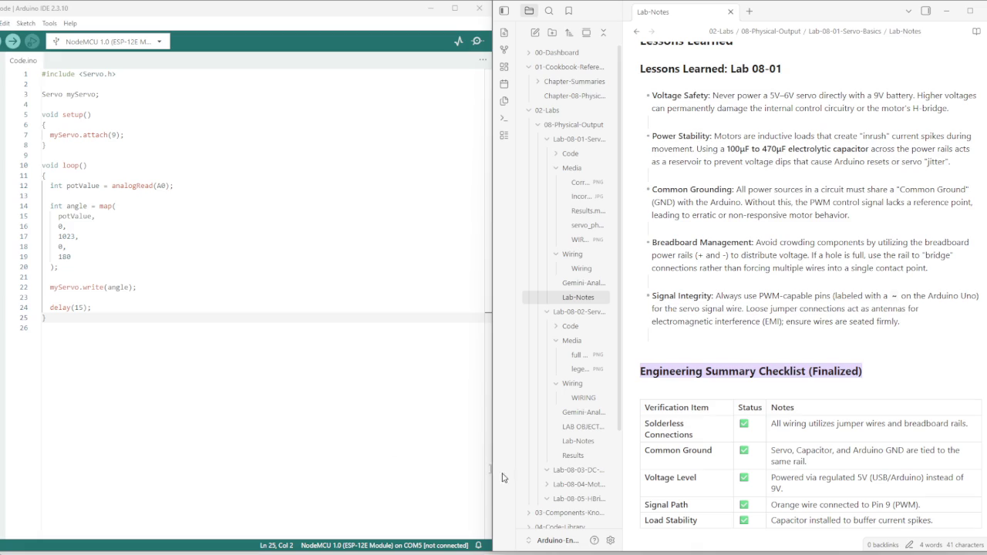
pyautogui.scroll(-1, 809, 286)
pyautogui.scroll(-3, 809, 285)
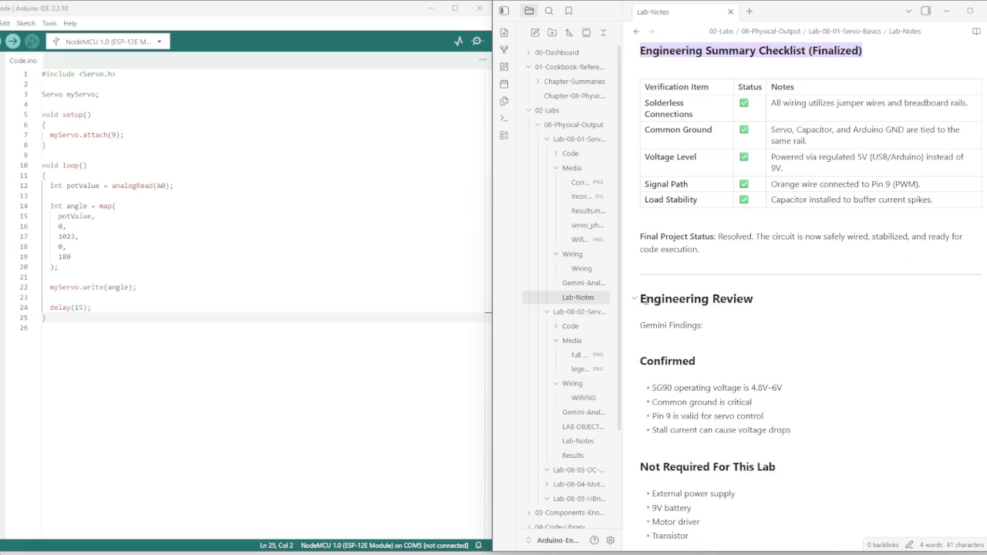
pyautogui.moveTo(645, 301)
pyautogui.mouseDown()
pyautogui.moveTo(722, 404)
pyautogui.moveTo(696, 308)
pyautogui.mouseUp()
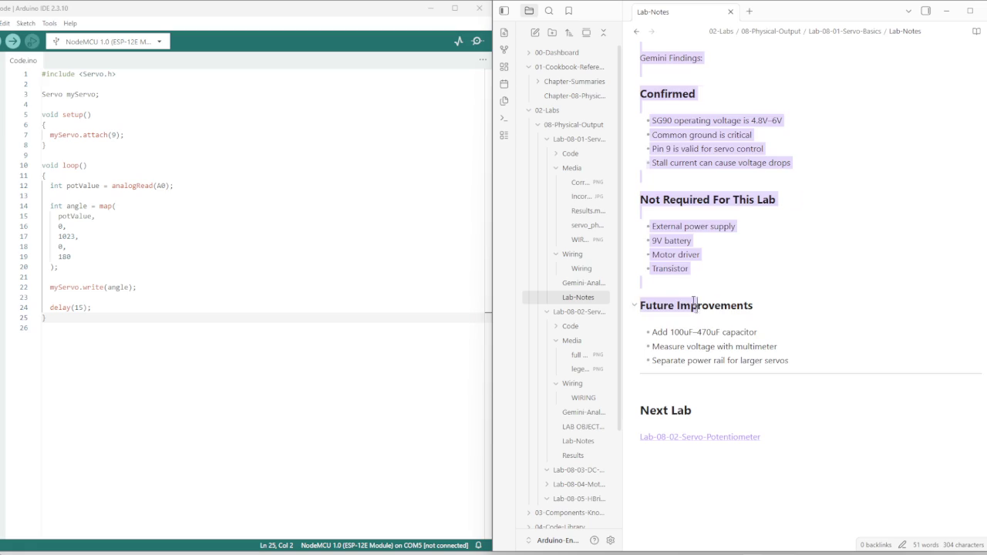
pyautogui.scroll(2, 696, 308)
pyautogui.click(656, 192)
pyautogui.moveTo(657, 192); pyautogui.dragTo(771, 192)
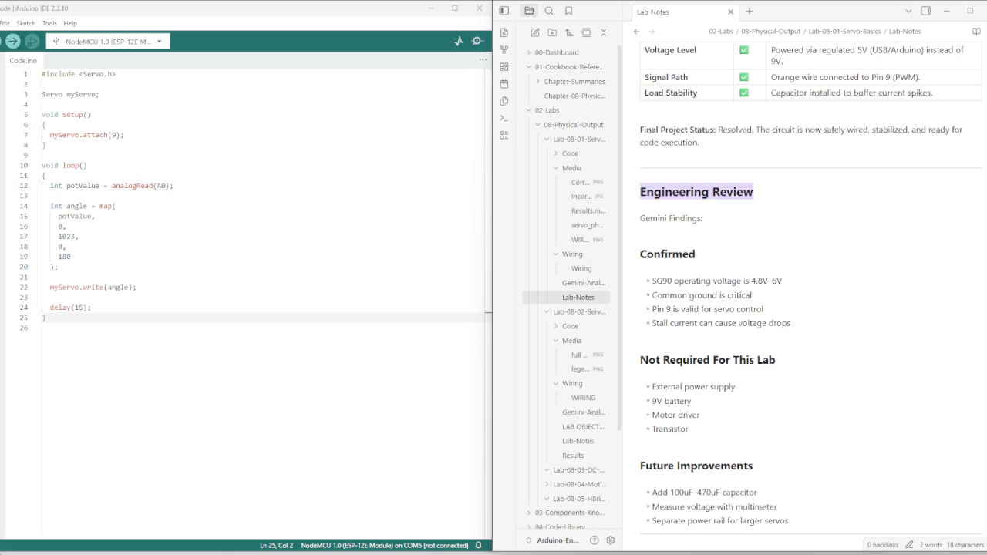
pyautogui.click(580, 312)
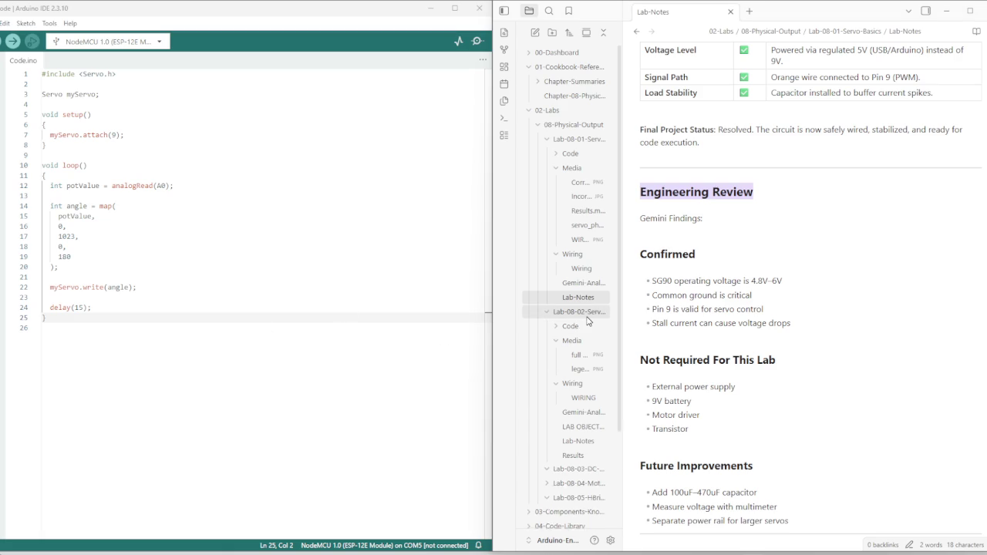
# Open the Lab 08-02 Servo Potentiometer lab notes and scroll through them
pyautogui.click(582, 316)
pyautogui.click(578, 440)
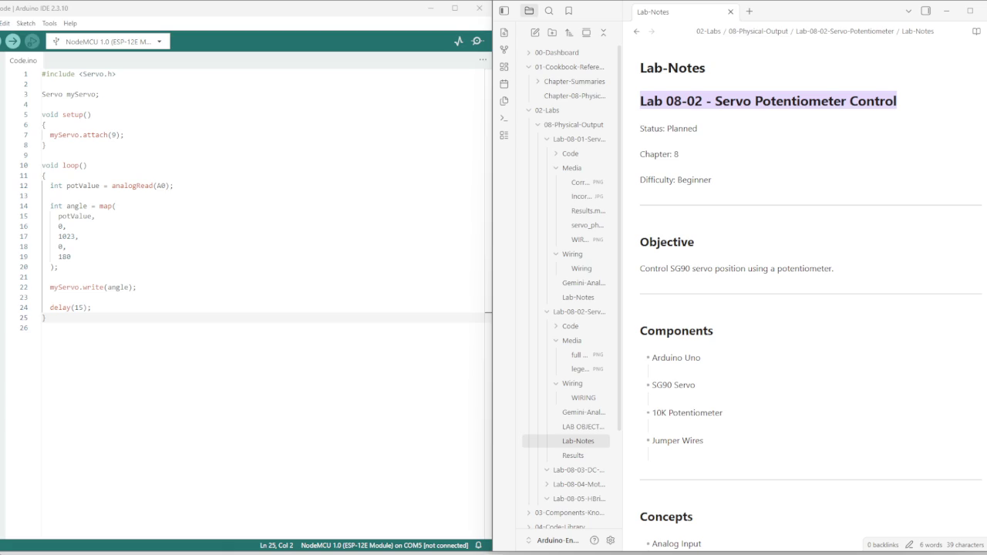
pyautogui.scroll(-1, 716, 295)
pyautogui.scroll(-5, 730, 317)
pyautogui.scroll(-3, 729, 317)
pyautogui.scroll(-3, 724, 324)
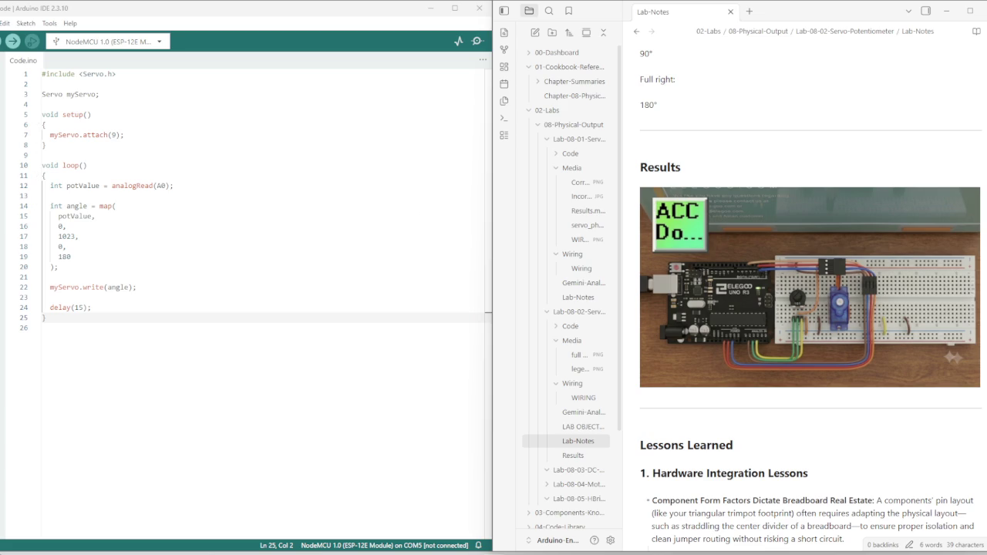
pyautogui.scroll(-1, 584, 283)
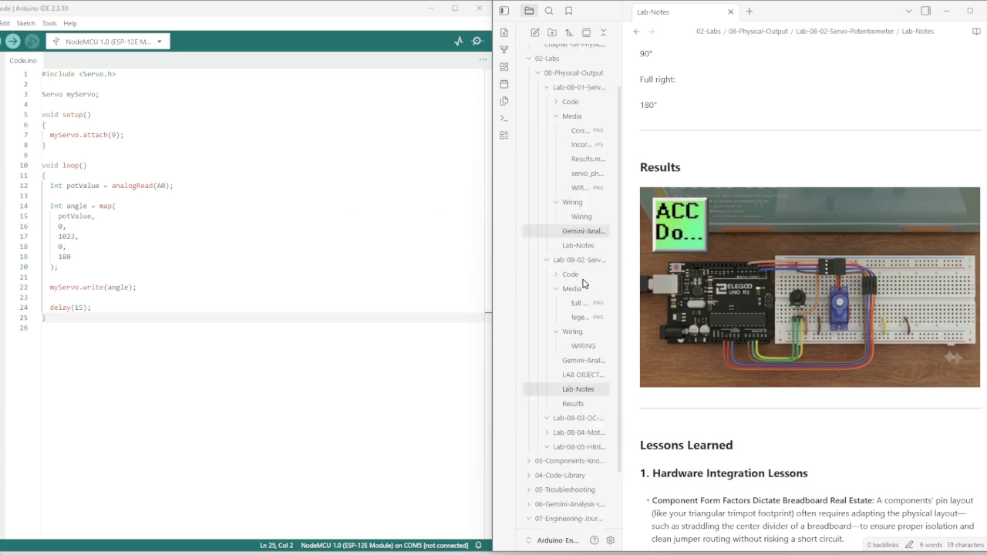
pyautogui.scroll(-1, 583, 284)
pyautogui.scroll(3, 743, 246)
pyautogui.scroll(-1, 743, 245)
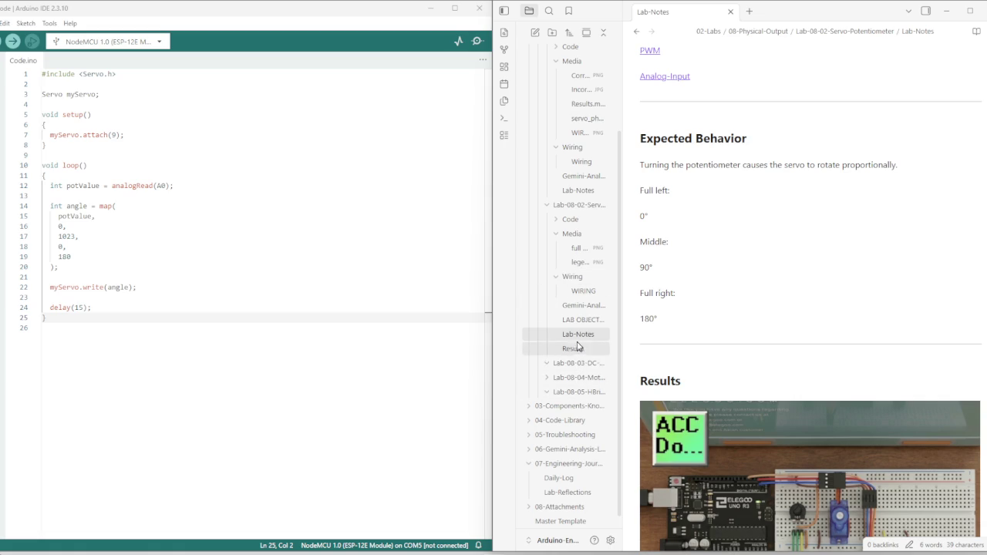
# Check the Lab 08-02 Results and lab objective notes
pyautogui.click(575, 348)
pyautogui.click(580, 320)
pyautogui.scroll(-4, 702, 264)
pyautogui.scroll(-8, 694, 274)
pyautogui.scroll(-10, 693, 276)
pyautogui.scroll(-8, 690, 276)
pyautogui.scroll(-5, 686, 274)
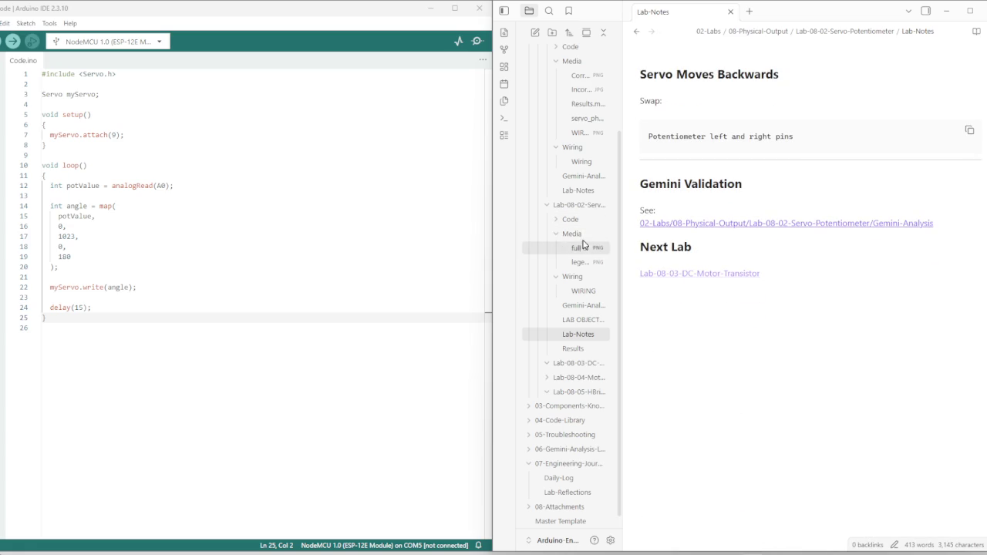
# Browse the Lab 08-02 WIRING and Gemini-Analysis notes
pyautogui.click(583, 290)
pyautogui.scroll(-10, 723, 316)
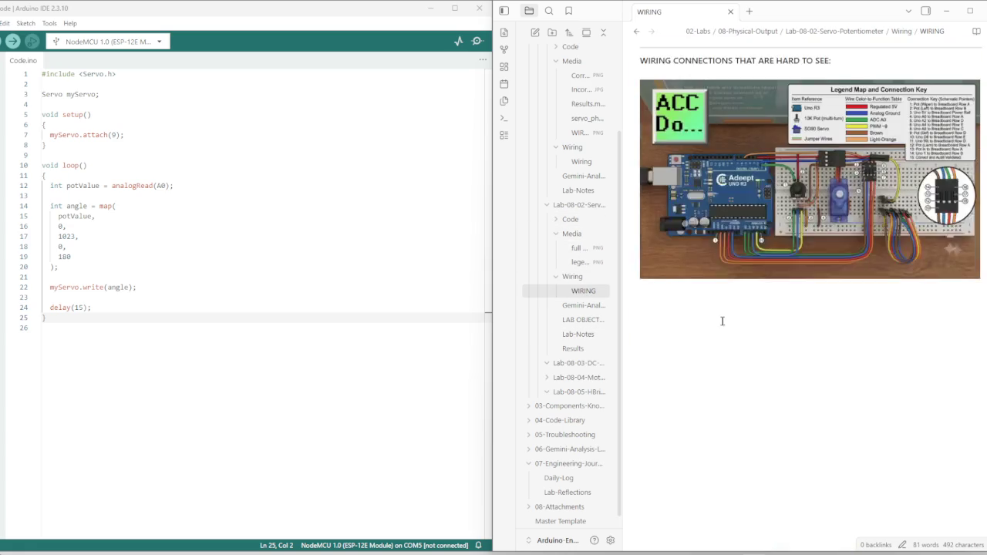
pyautogui.scroll(3, 721, 319)
pyautogui.scroll(-3, 721, 319)
pyautogui.click(586, 306)
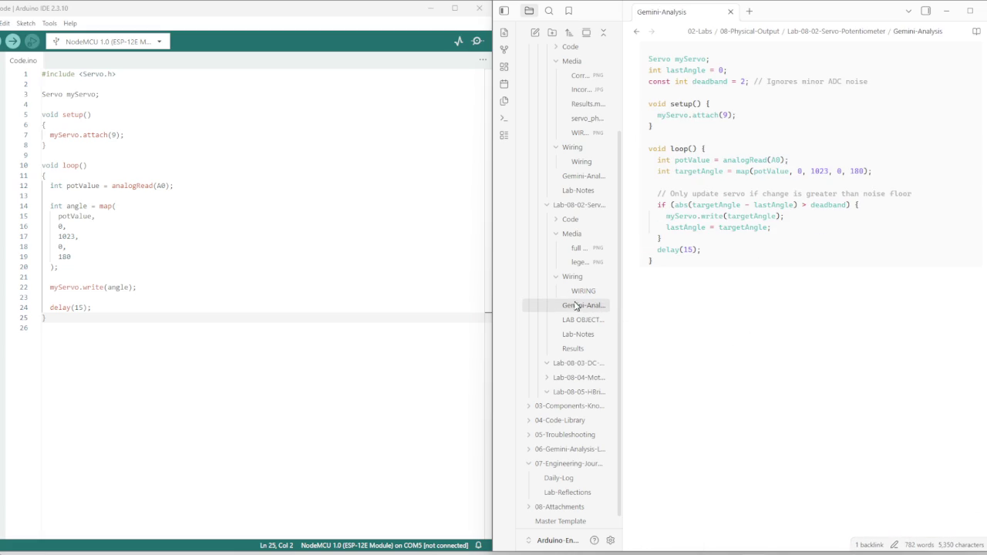
# Reread the Lab 08-02 Lessons Learned and Test Procedure, then open the Daily-Log
pyautogui.click(587, 320)
pyautogui.scroll(-2, 738, 319)
pyautogui.scroll(-10, 738, 319)
pyautogui.scroll(-5, 732, 323)
pyautogui.scroll(-5, 730, 326)
pyautogui.scroll(10, 725, 328)
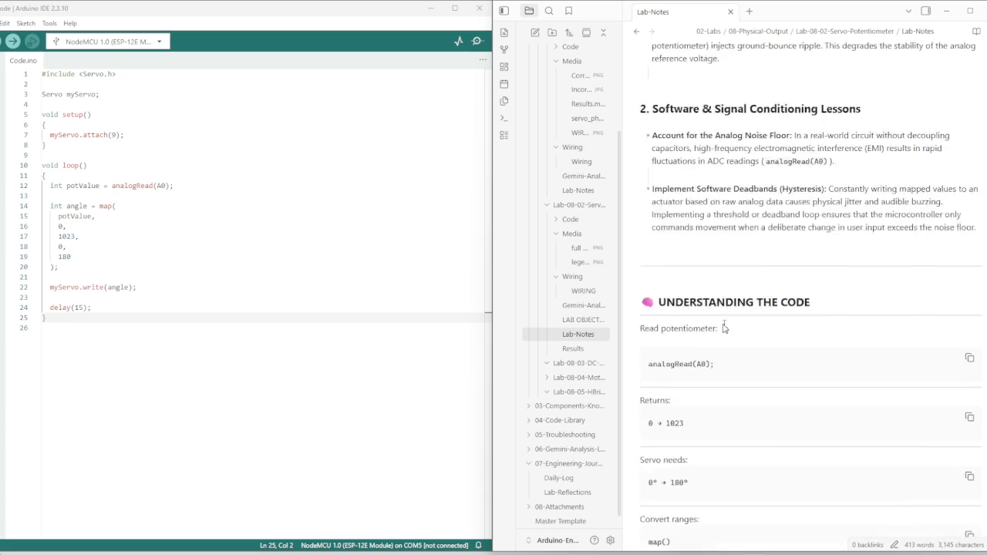
pyautogui.scroll(5, 724, 328)
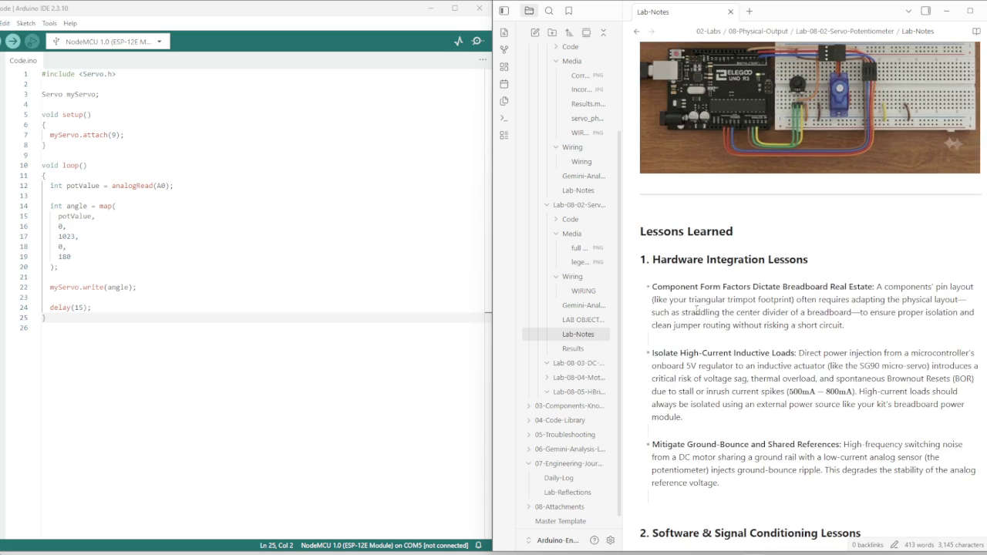
pyautogui.scroll(3, 698, 312)
pyautogui.scroll(-5, 718, 308)
pyautogui.scroll(-3, 719, 311)
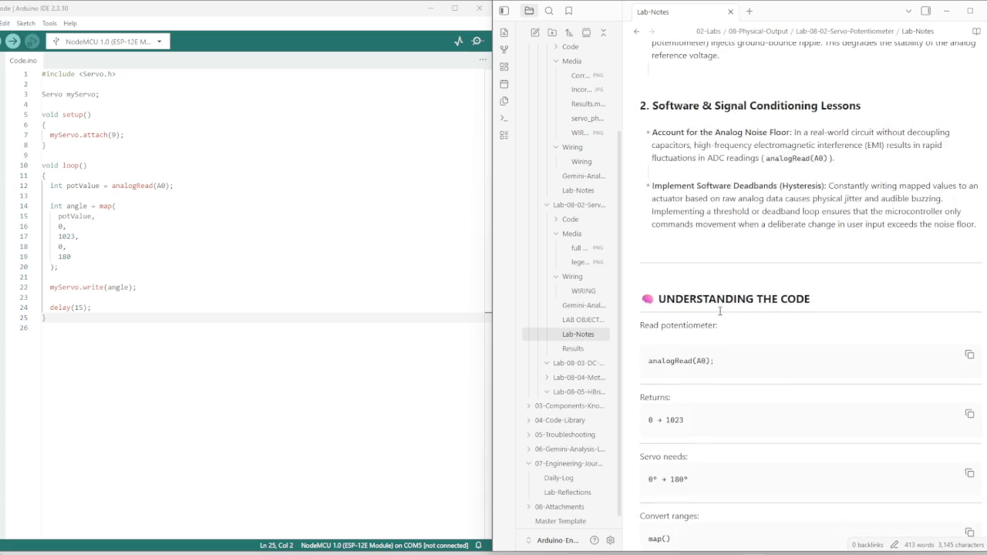
pyautogui.scroll(-5, 720, 311)
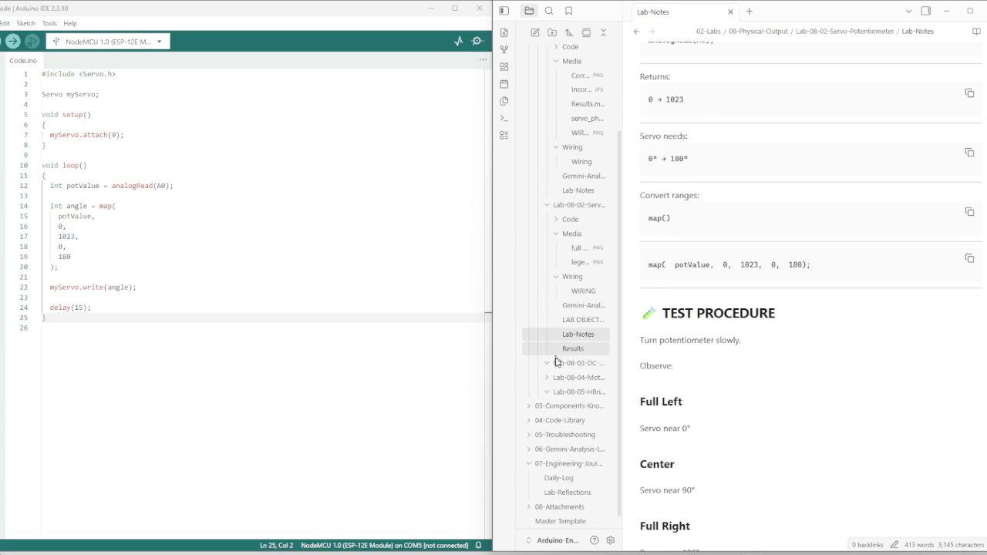
pyautogui.click(558, 464)
# Paste the Lab 08-02 Engineering Log entry below the Concepts Learned bullets
pyautogui.scroll(-5, 710, 311)
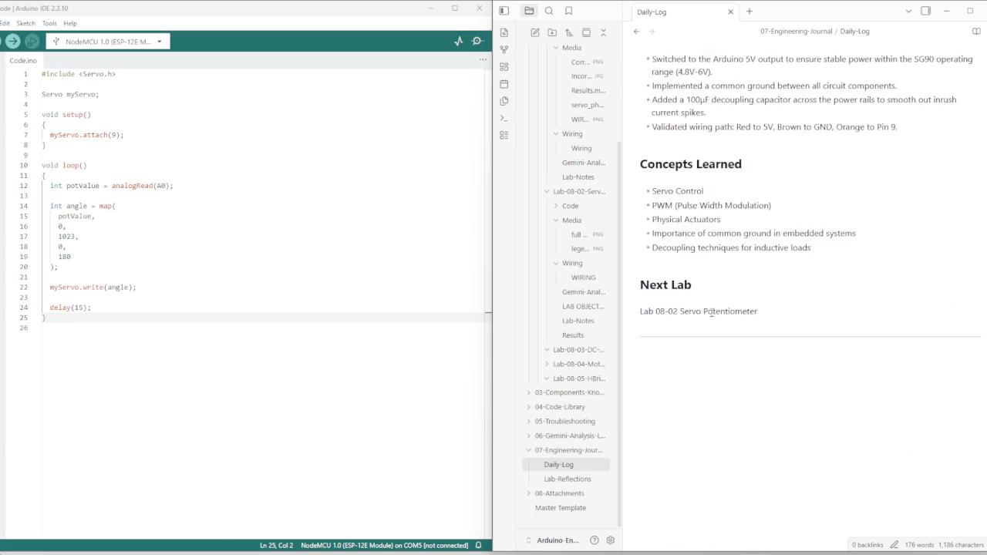
pyautogui.scroll(-1, 711, 311)
pyautogui.click(832, 196)
pyautogui.press('Return')
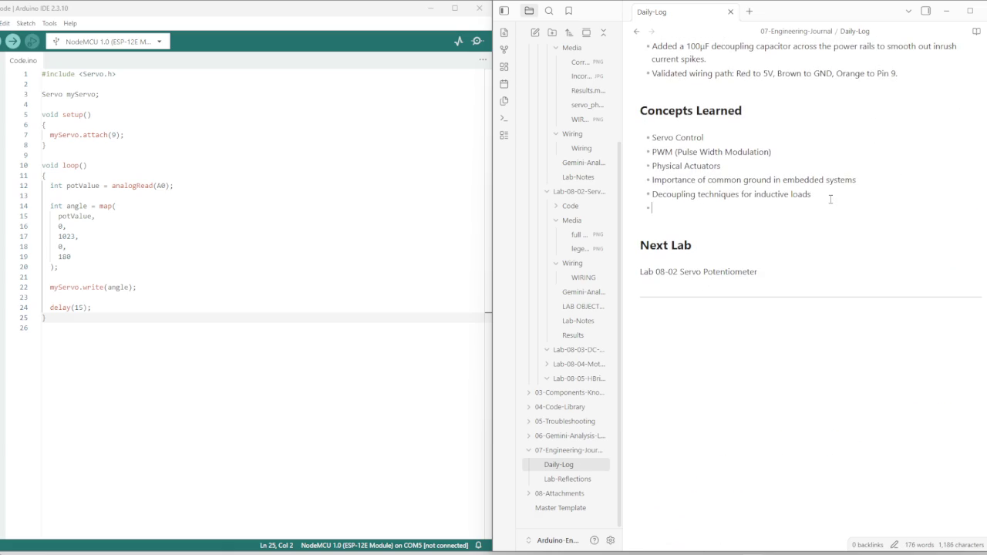
pyautogui.press('Return')
pyautogui.press('BackSpace')
pyautogui.press('Return')
pyautogui.hotkey('ctrl', 'v')
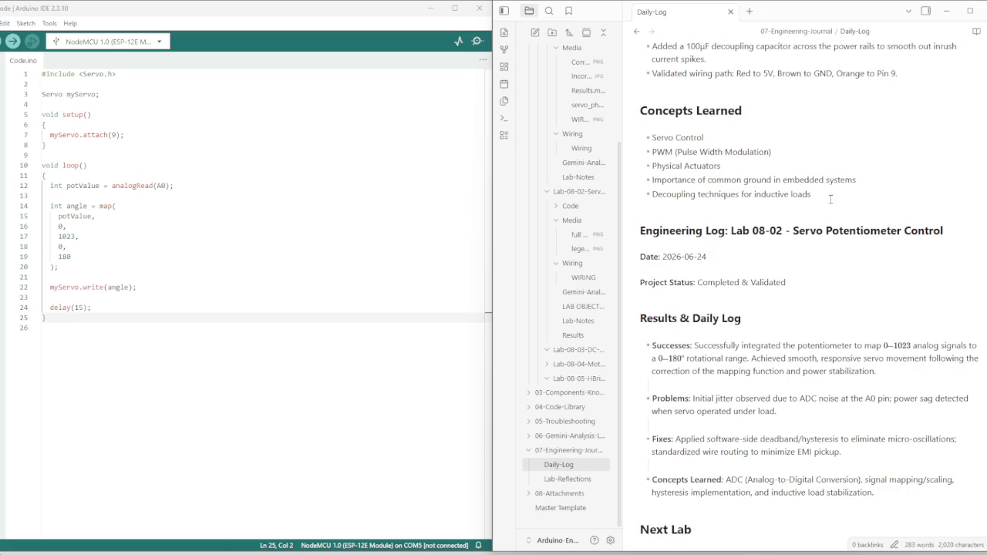
# Review the new entry dated 2026-06-24, marked Completed & Validated
pyautogui.scroll(-4, 810, 321)
pyautogui.scroll(1, 771, 244)
pyautogui.scroll(3, 676, 242)
pyautogui.scroll(1, 676, 241)
pyautogui.scroll(-3, 676, 241)
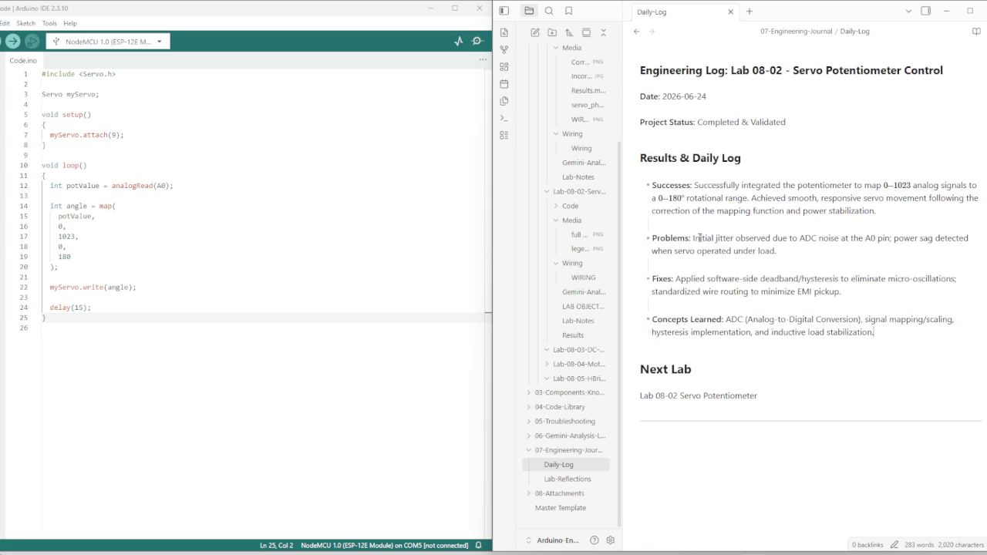
pyautogui.scroll(1, 679, 230)
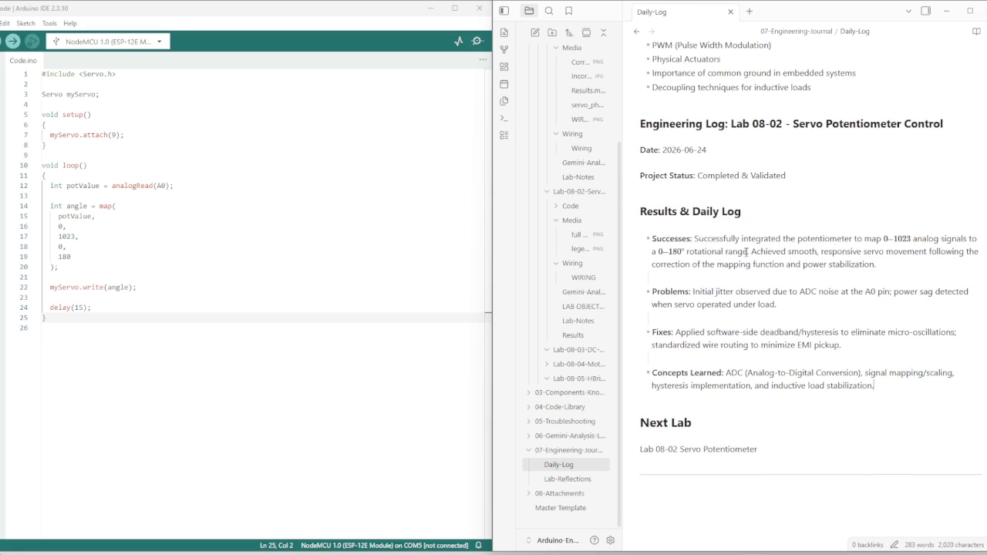
pyautogui.scroll(5, 768, 249)
pyautogui.scroll(2, 767, 297)
pyautogui.scroll(3, 767, 297)
pyautogui.scroll(-5, 690, 196)
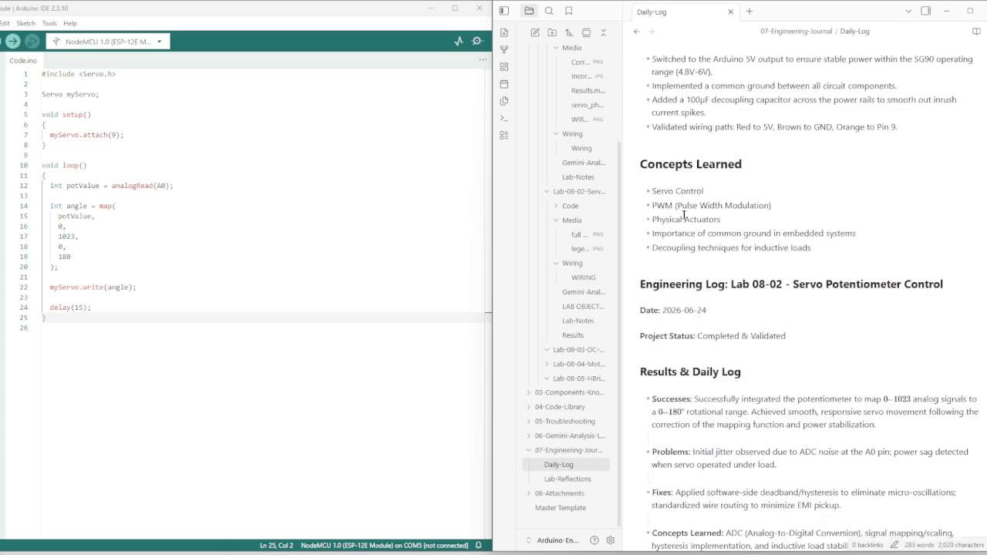
pyautogui.scroll(-4, 683, 213)
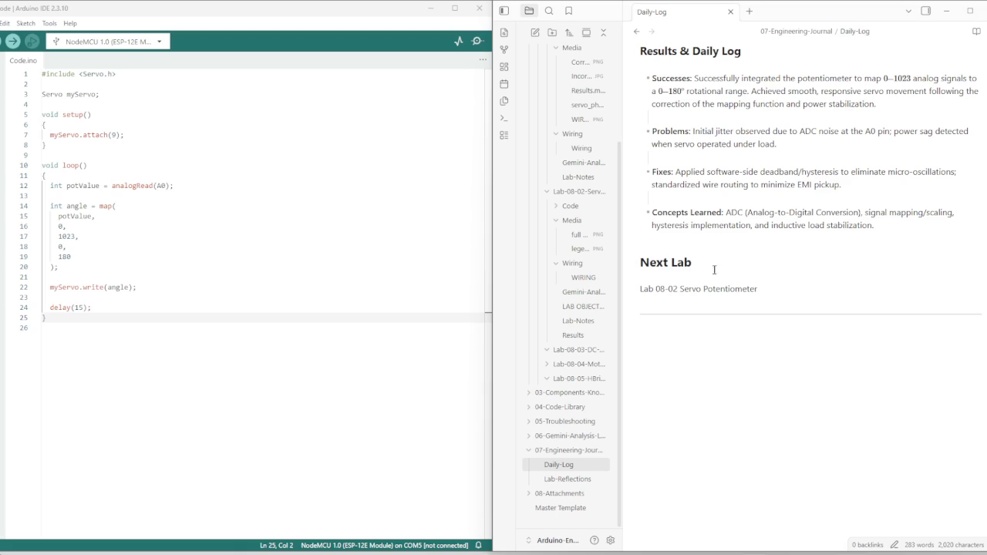
# Look over the Lab 08-02 Gemini-Analysis note and the Lab 08-01 lab notes
pyautogui.click(572, 292)
pyautogui.scroll(-3, 734, 382)
pyautogui.scroll(-3, 734, 383)
pyautogui.scroll(-3, 734, 382)
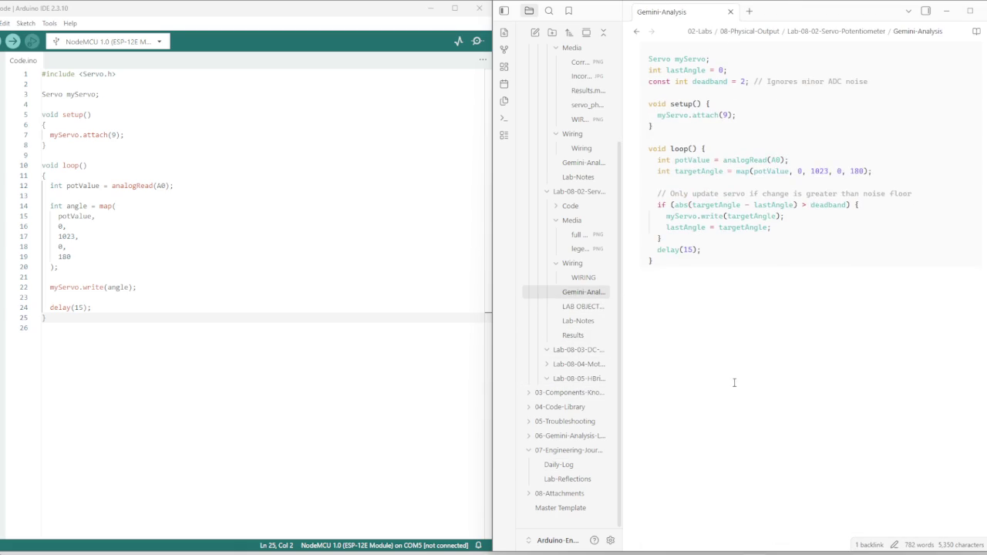
pyautogui.click(579, 177)
pyautogui.scroll(-5, 737, 342)
pyautogui.scroll(-3, 738, 341)
pyautogui.scroll(-5, 738, 342)
pyautogui.scroll(-5, 732, 363)
pyautogui.scroll(-5, 732, 363)
pyautogui.scroll(-5, 732, 363)
pyautogui.scroll(-5, 733, 364)
pyautogui.scroll(-3, 733, 367)
pyautogui.scroll(-3, 733, 368)
pyautogui.scroll(-2, 732, 367)
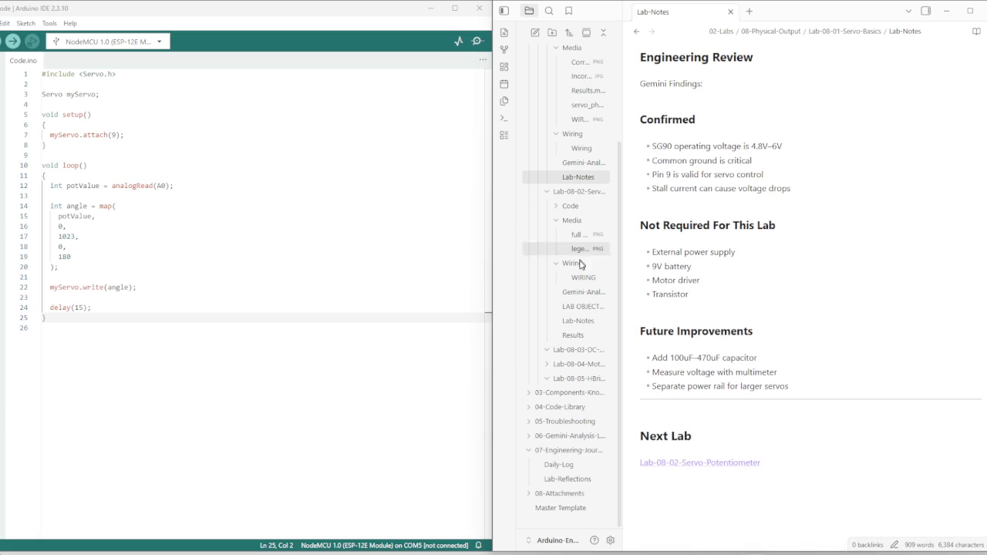
# Bring up the Lab 08-02 lab notes at the Gemini Validation link
pyautogui.click(579, 321)
pyautogui.scroll(-5, 711, 362)
pyautogui.scroll(-5, 711, 363)
pyautogui.scroll(-5, 711, 362)
pyautogui.scroll(-5, 711, 364)
pyautogui.scroll(-5, 712, 366)
pyautogui.scroll(2, 711, 368)
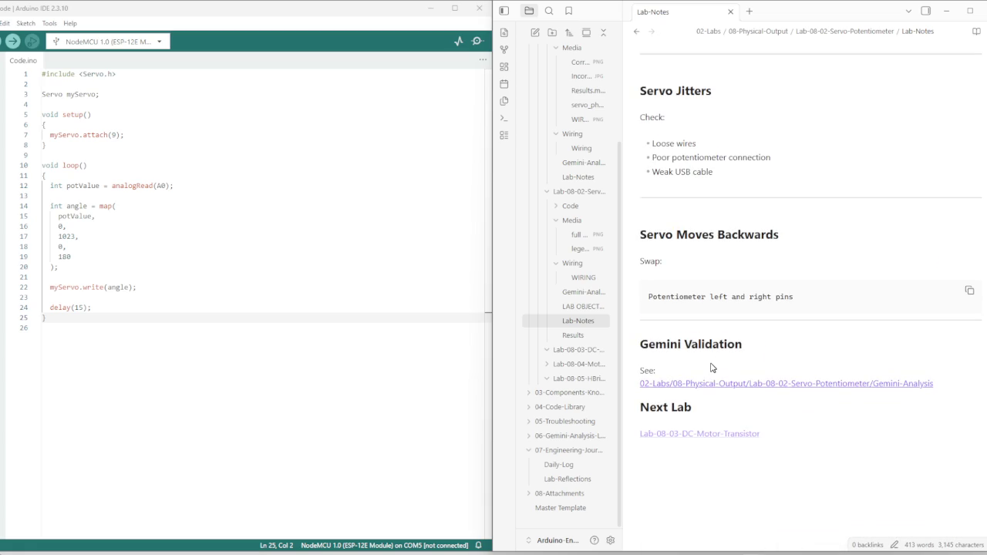
pyautogui.scroll(-1, 698, 362)
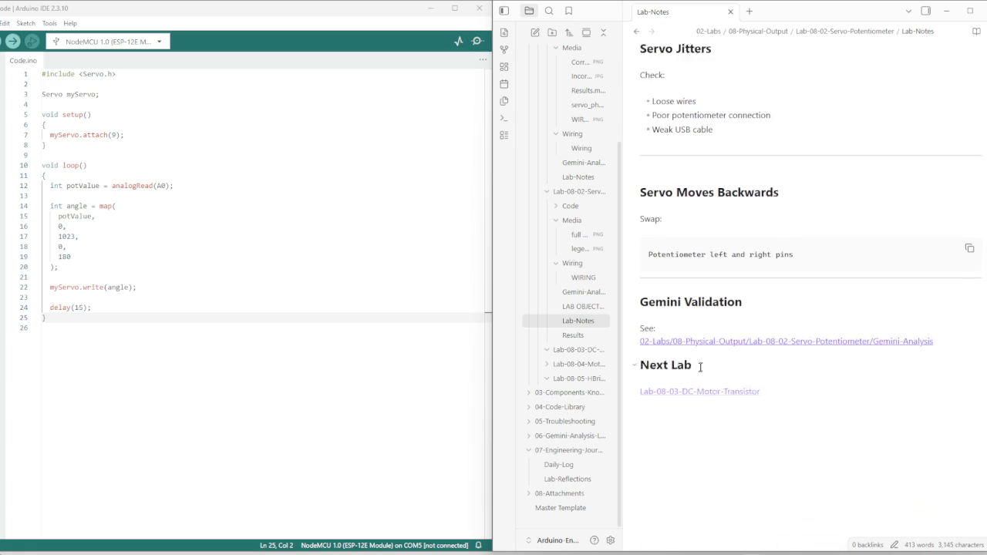
# Add a --- divider below the link and paste the Engineering Review and summary checklist
pyautogui.click(939, 330)
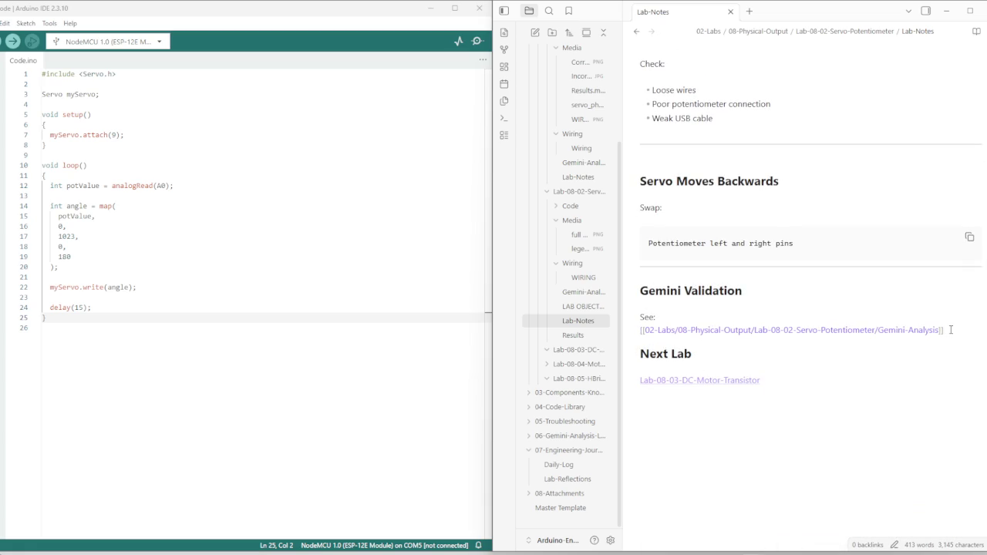
pyautogui.press('Return')
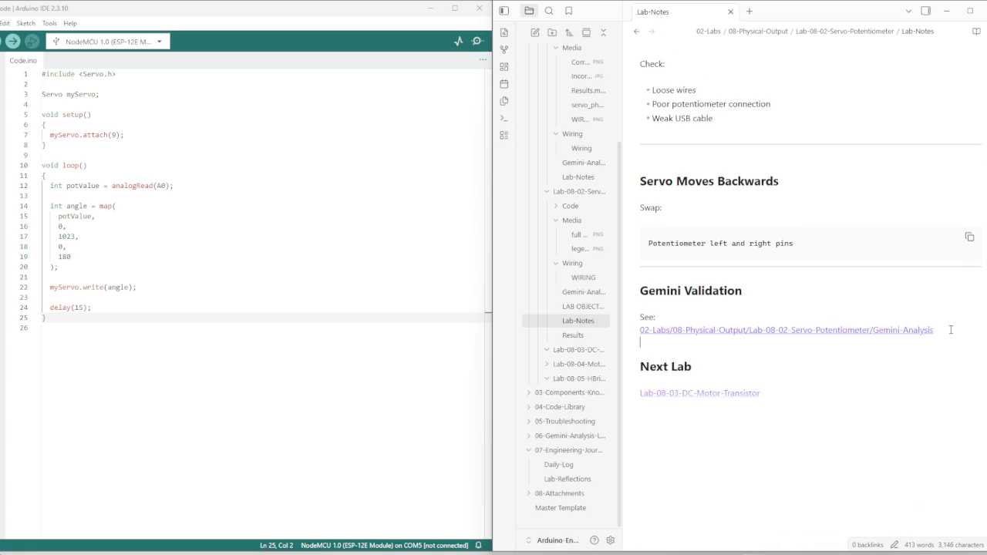
pyautogui.press('Return')
pyautogui.write('---')
pyautogui.press('Return')
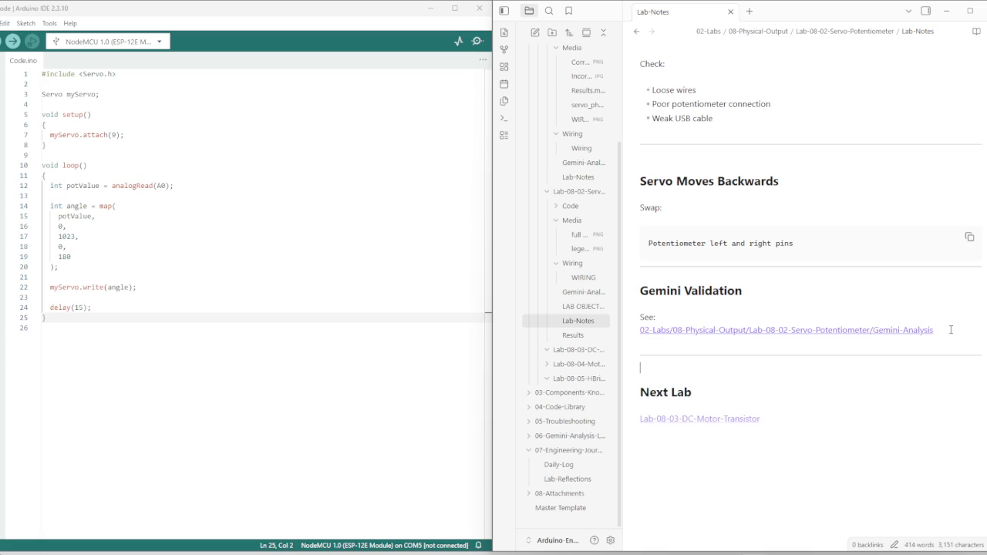
pyautogui.hotkey('ctrl', 'v')
pyautogui.scroll(-2, 763, 392)
pyautogui.scroll(-2, 752, 378)
pyautogui.scroll(-2, 744, 363)
pyautogui.scroll(-2, 725, 347)
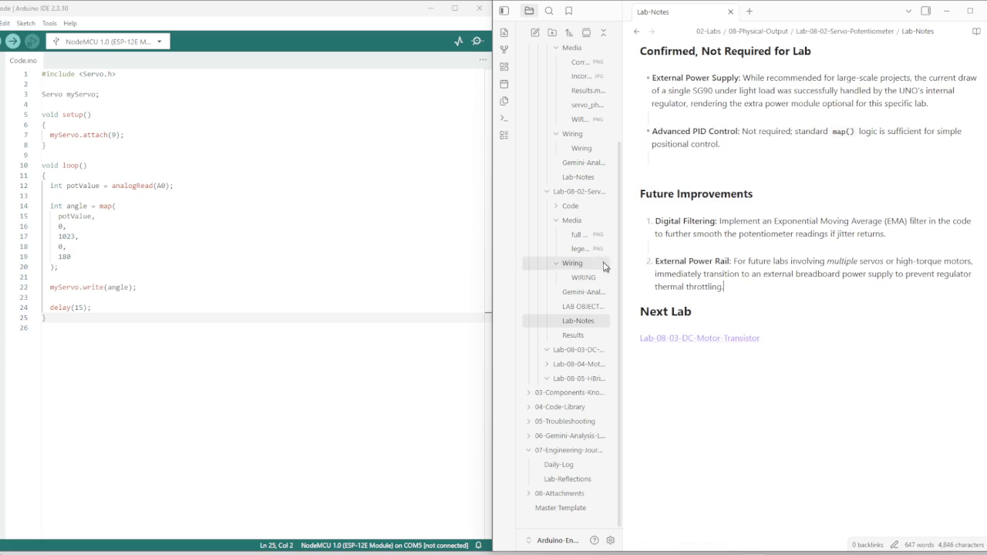
pyautogui.click(578, 177)
pyautogui.scroll(-5, 771, 370)
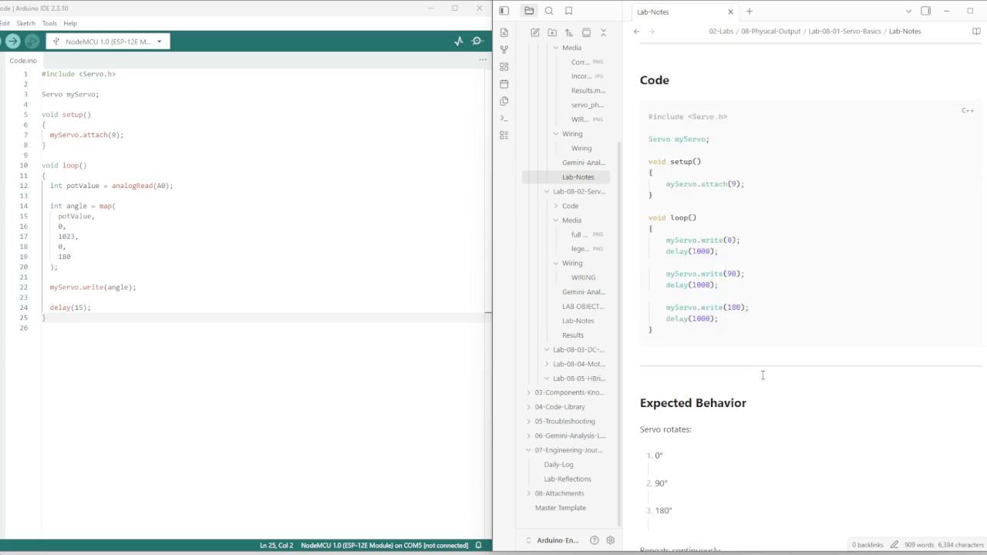
pyautogui.scroll(-5, 763, 375)
pyautogui.scroll(-5, 762, 370)
pyautogui.scroll(-3, 758, 364)
pyautogui.scroll(-5, 751, 354)
pyautogui.scroll(-3, 737, 336)
pyautogui.scroll(-2, 725, 316)
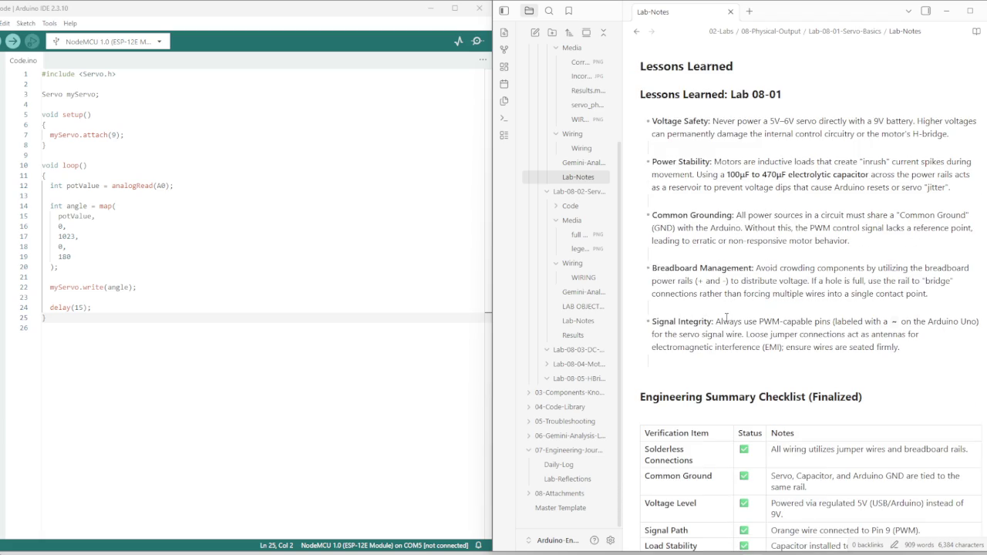
pyautogui.scroll(-1, 726, 316)
pyautogui.scroll(2, 663, 285)
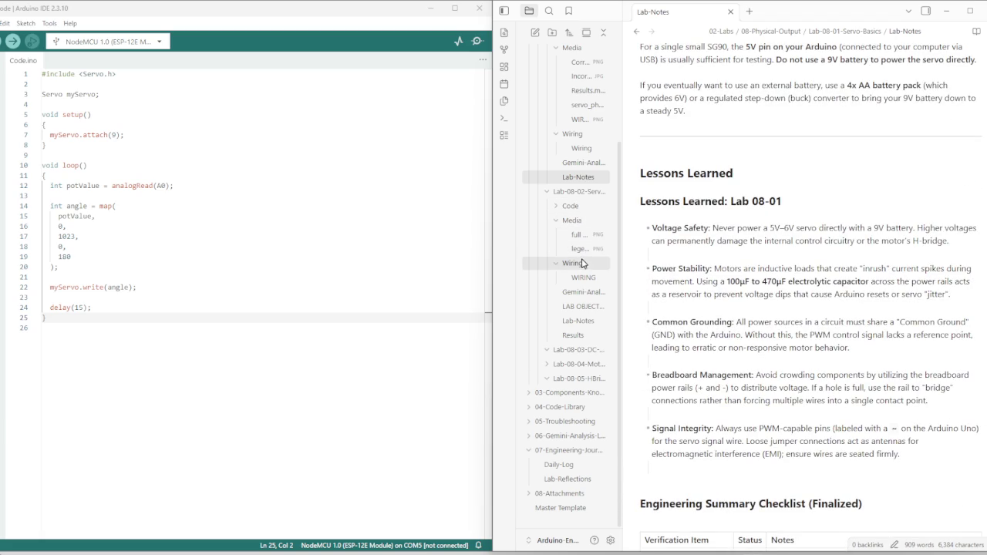
pyautogui.click(590, 299)
pyautogui.scroll(-5, 715, 375)
pyautogui.scroll(-5, 715, 375)
pyautogui.scroll(-3, 715, 376)
pyautogui.scroll(5, 693, 347)
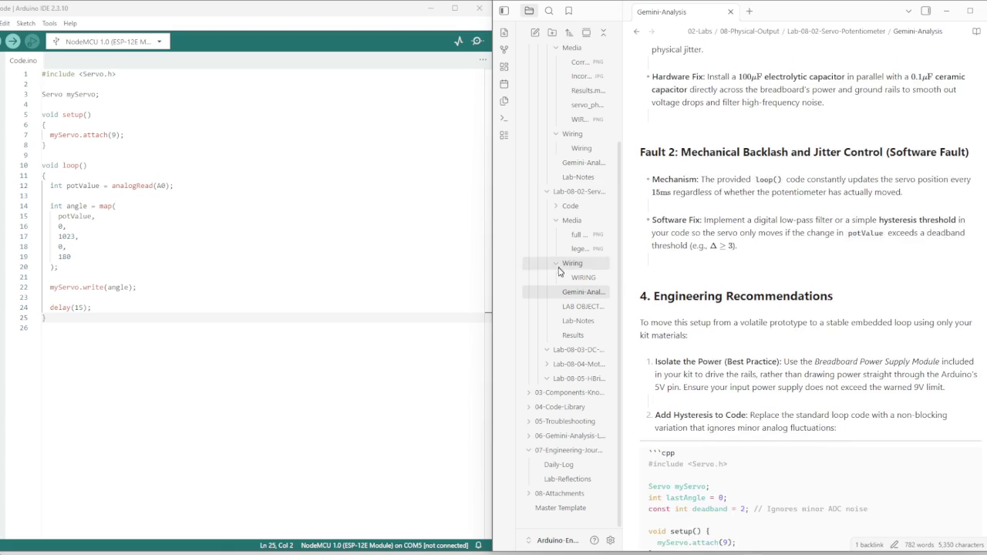
pyautogui.click(583, 306)
pyautogui.click(596, 321)
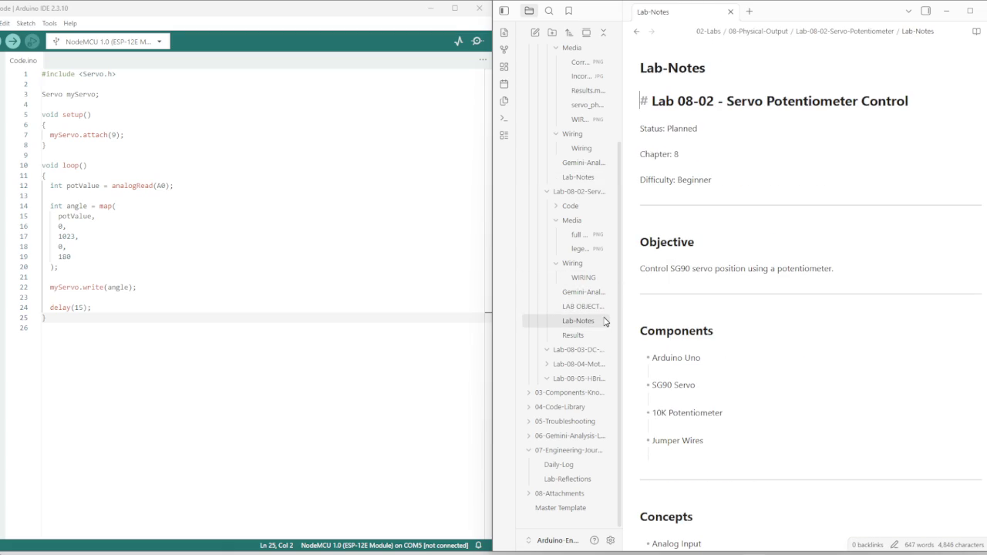
pyautogui.scroll(-3, 723, 247)
pyautogui.scroll(-10, 722, 247)
pyautogui.scroll(-5, 743, 279)
pyautogui.scroll(10, 743, 279)
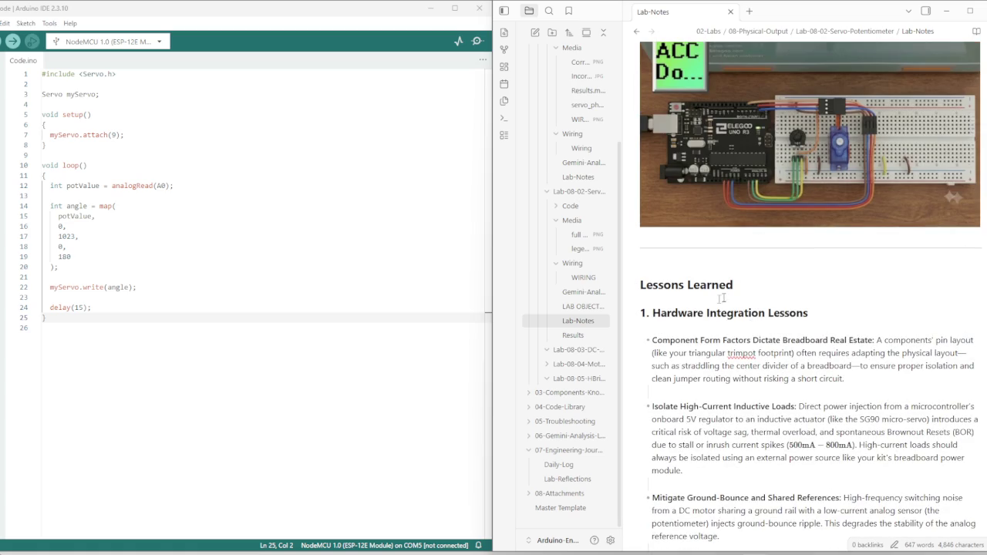
# Copy the 'Lab 08-02 - Servo Potentiometer Control' note title
pyautogui.scroll(3, 578, 287)
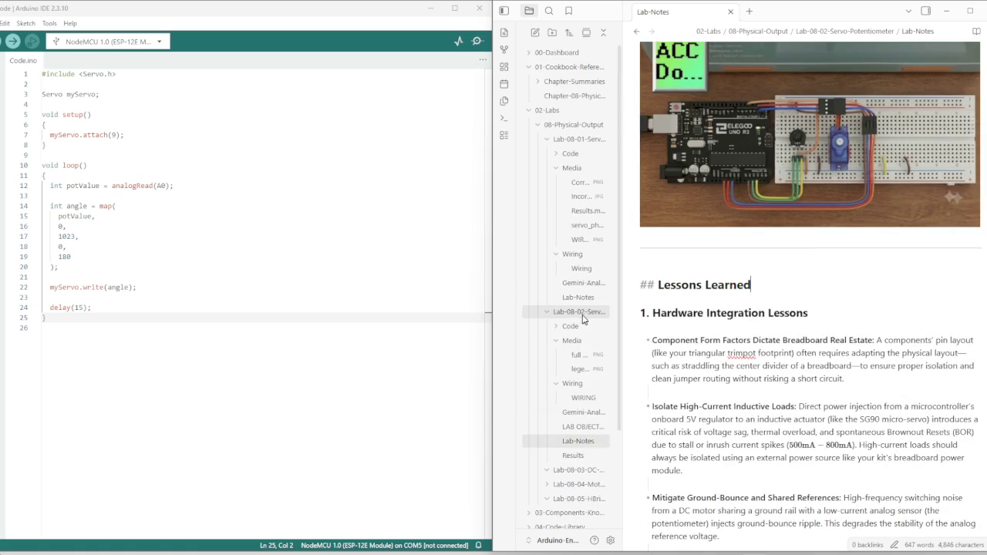
pyautogui.scroll(3, 687, 238)
pyautogui.scroll(10, 702, 240)
pyautogui.scroll(3, 714, 240)
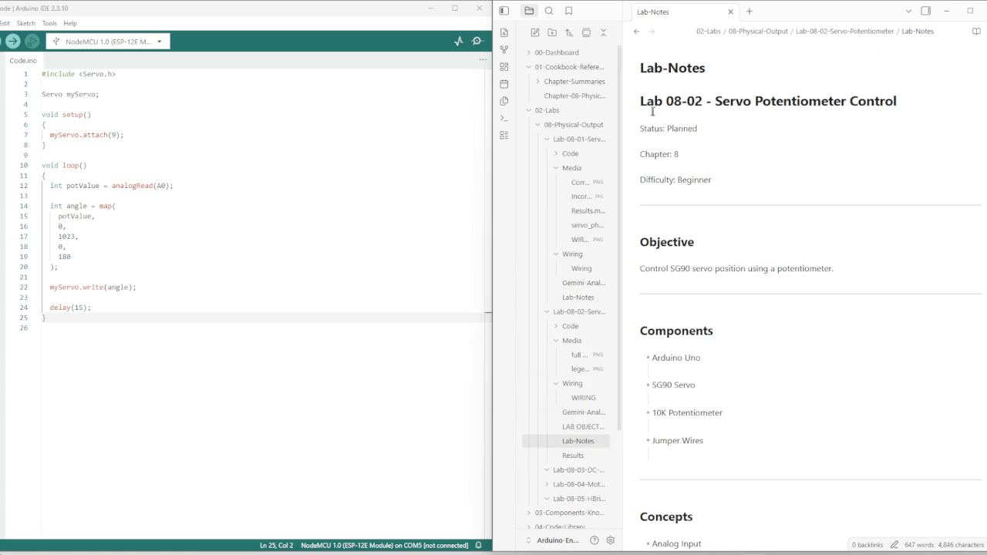
pyautogui.moveTo(642, 106); pyautogui.dragTo(897, 103)
pyautogui.hotkey('ctrl', 'c')
pyautogui.rightClick(878, 106)
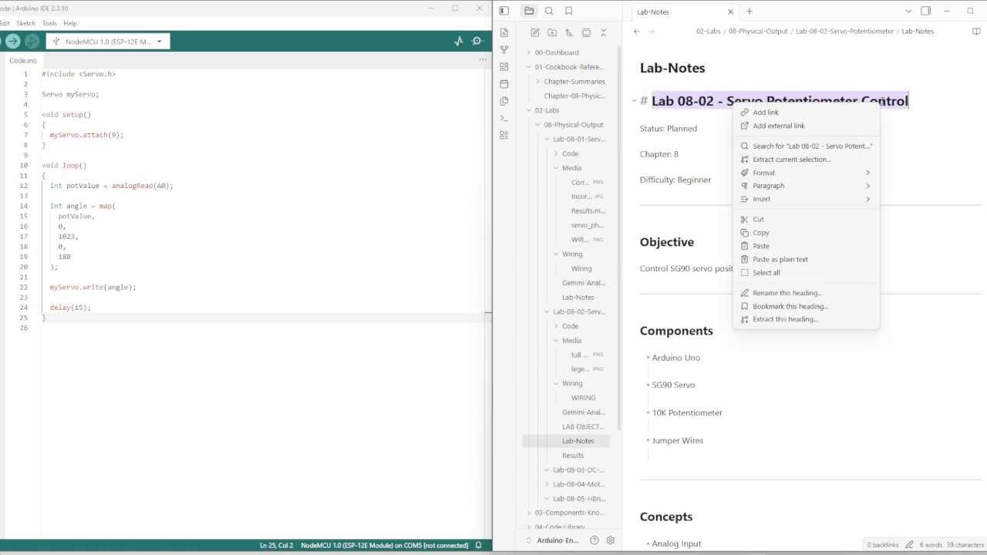
pyautogui.click(774, 233)
# Append the copied title in parentheses to the Lessons Learned heading
pyautogui.scroll(-10, 725, 280)
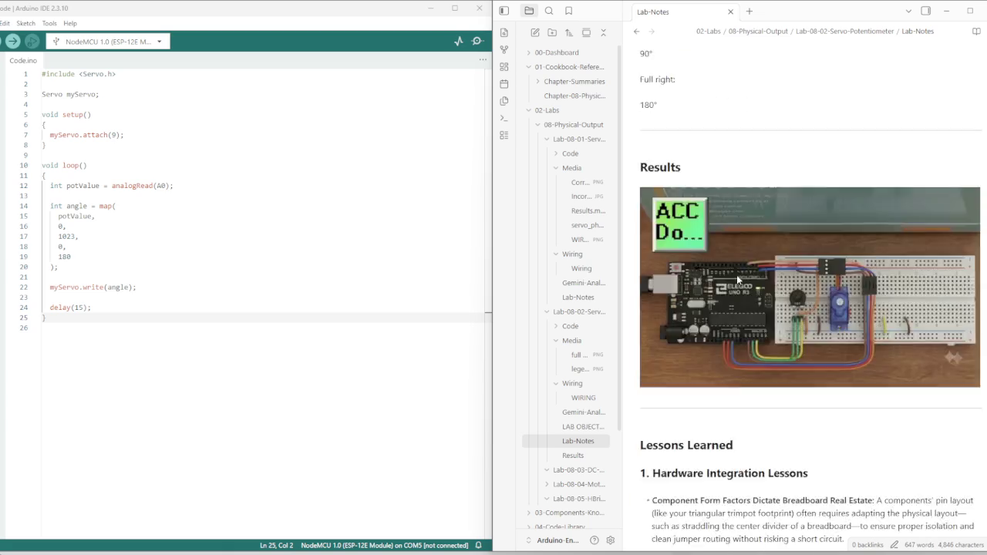
pyautogui.scroll(-5, 727, 287)
pyautogui.click(751, 124)
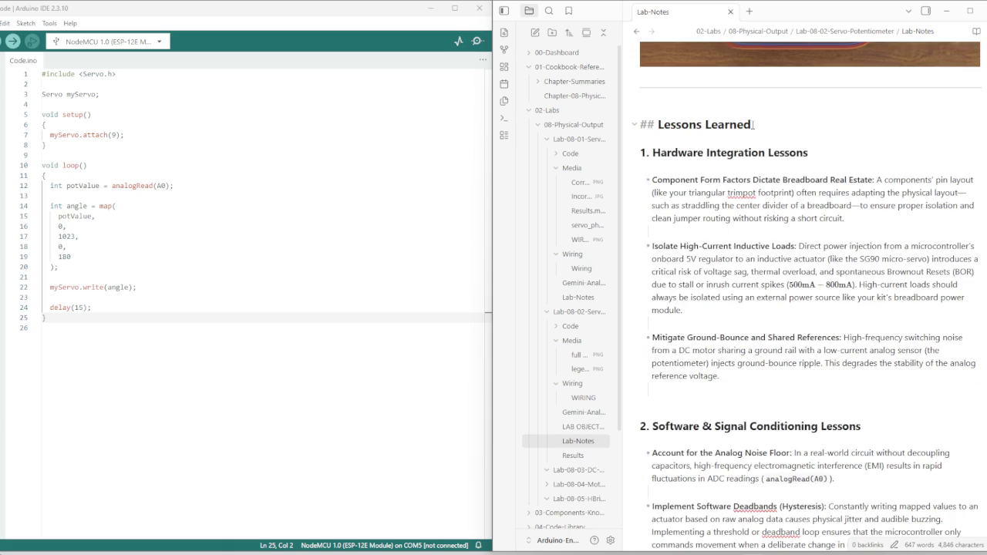
pyautogui.hotkey('ctrl', 'v')
pyautogui.hotkey('ctrl', 'Left')
pyautogui.hotkey('ctrl', 'Left')
pyautogui.hotkey('ctrl', 'Left')
pyautogui.hotkey('ctrl', 'Left')
pyautogui.hotkey('ctrl', 'Left')
pyautogui.hotkey('ctrl', 'Left')
pyautogui.write('(')
pyautogui.press('End')
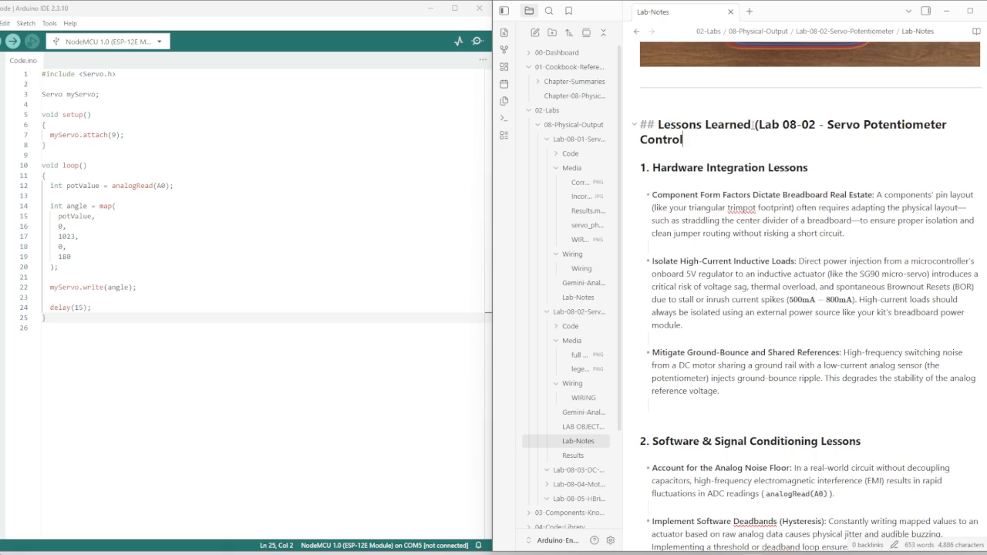
pyautogui.write(')')
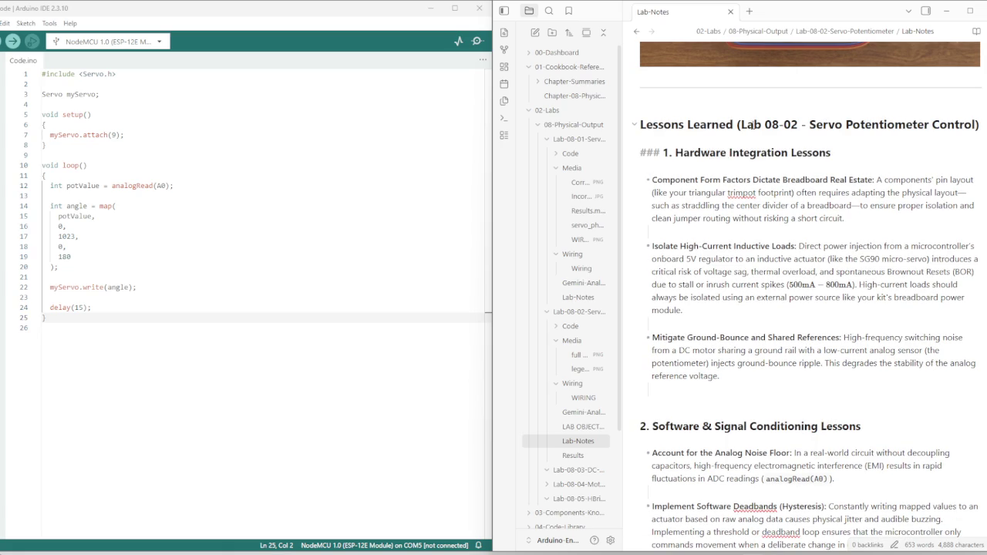
pyautogui.click(850, 158)
pyautogui.press('Down')
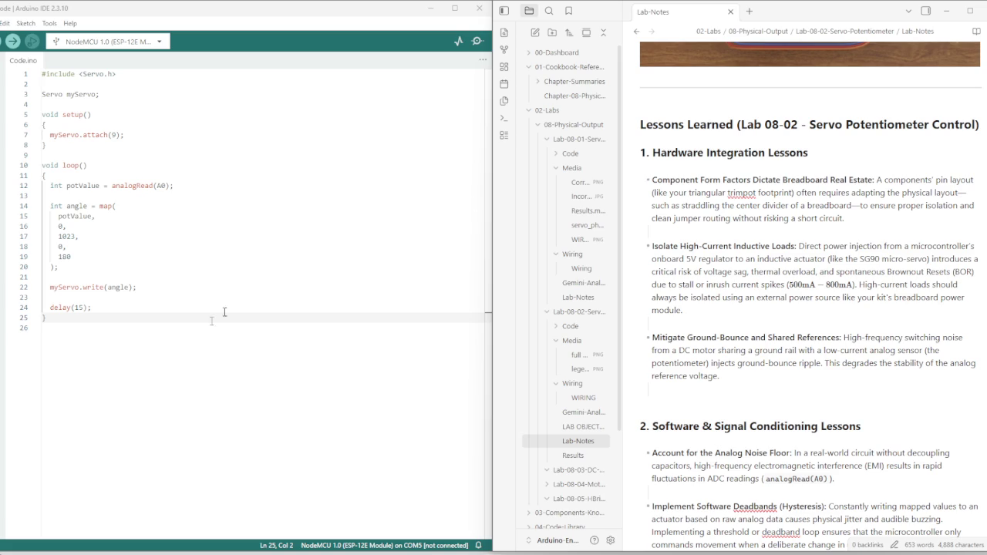
# Check the empty Results note, then go back to Lab-Notes
pyautogui.scroll(-10, 771, 368)
pyautogui.scroll(-10, 729, 378)
pyautogui.scroll(-5, 786, 417)
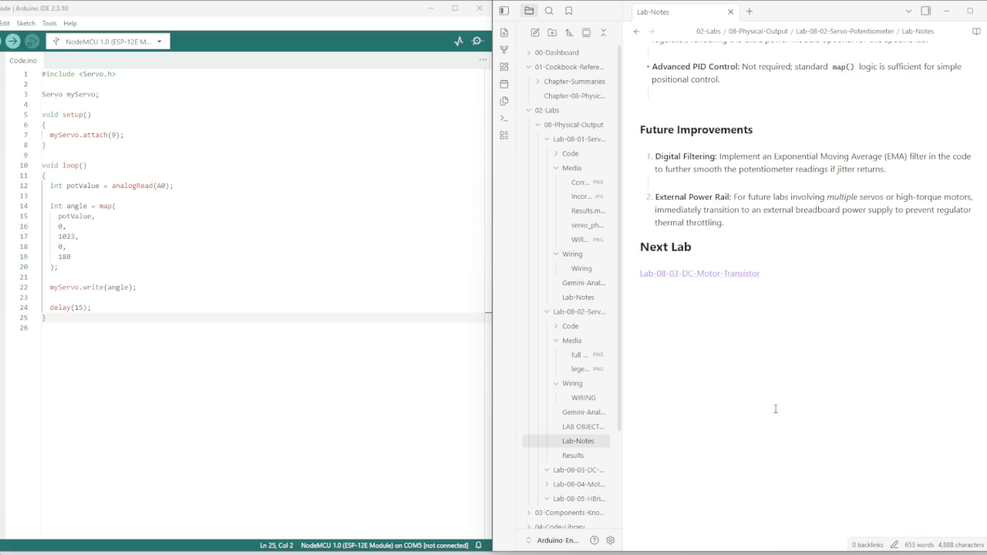
pyautogui.click(583, 461)
pyautogui.click(578, 440)
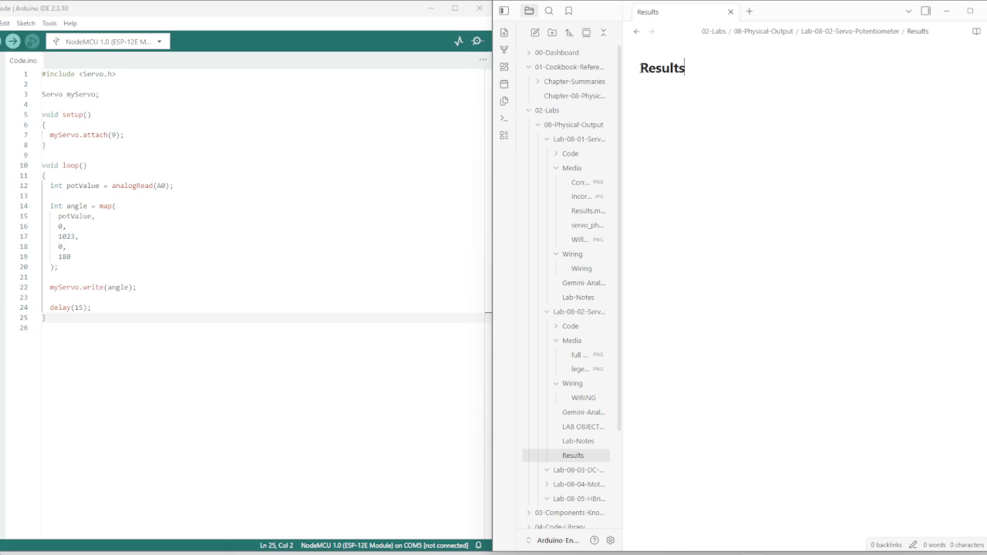
pyautogui.click(689, 80)
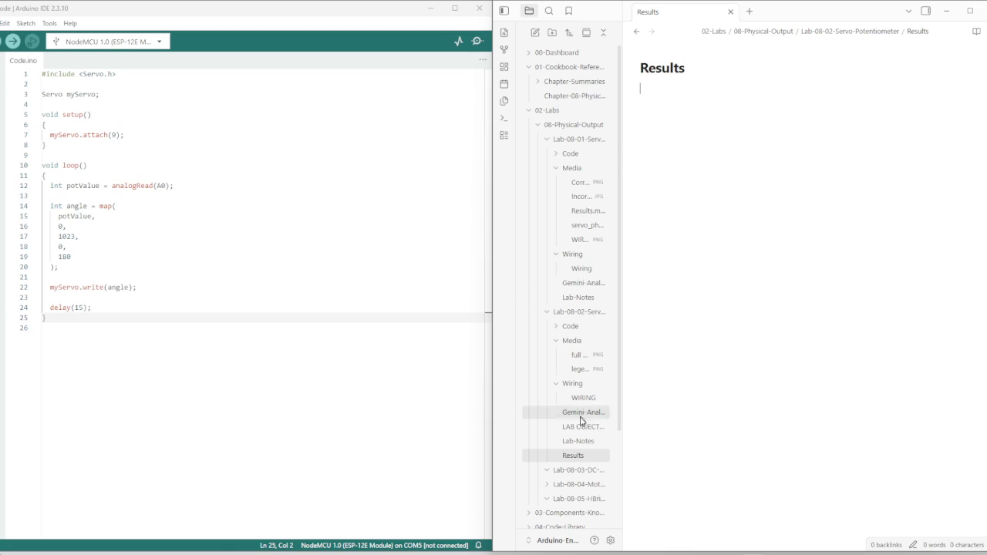
pyautogui.click(580, 444)
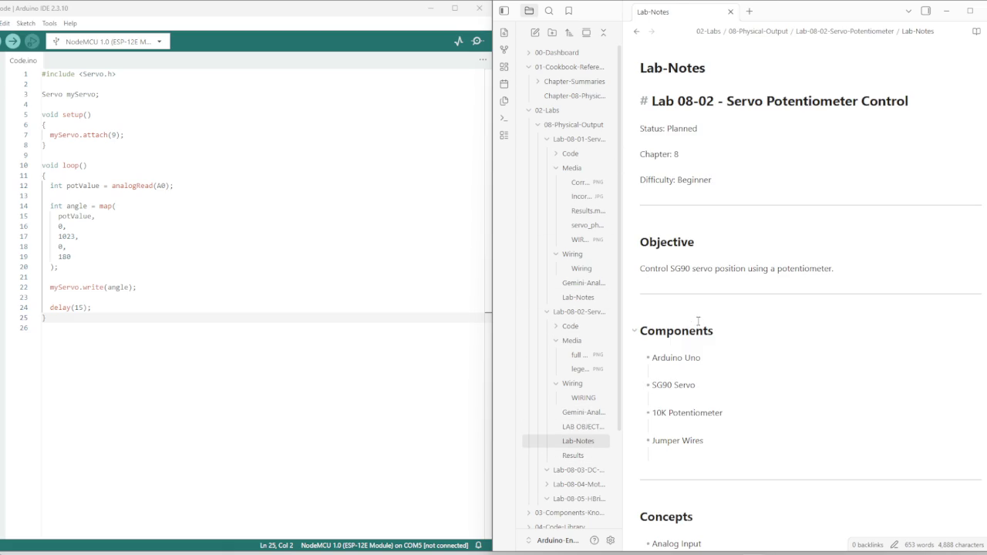
# Turn the Lab-Notes Results heading into a [[Results]] wiki-link
pyautogui.scroll(-5, 694, 339)
pyautogui.scroll(-10, 690, 345)
pyautogui.scroll(-1, 678, 355)
pyautogui.scroll(8, 663, 366)
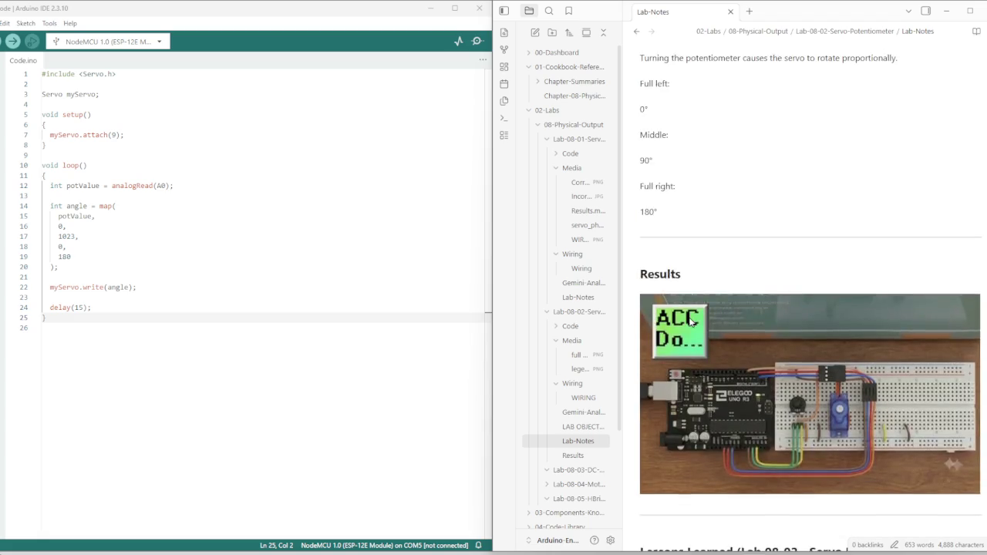
pyautogui.scroll(2, 646, 375)
pyautogui.click(644, 378)
pyautogui.write('[[')
pyautogui.press('Delete')
pyautogui.press('Delete')
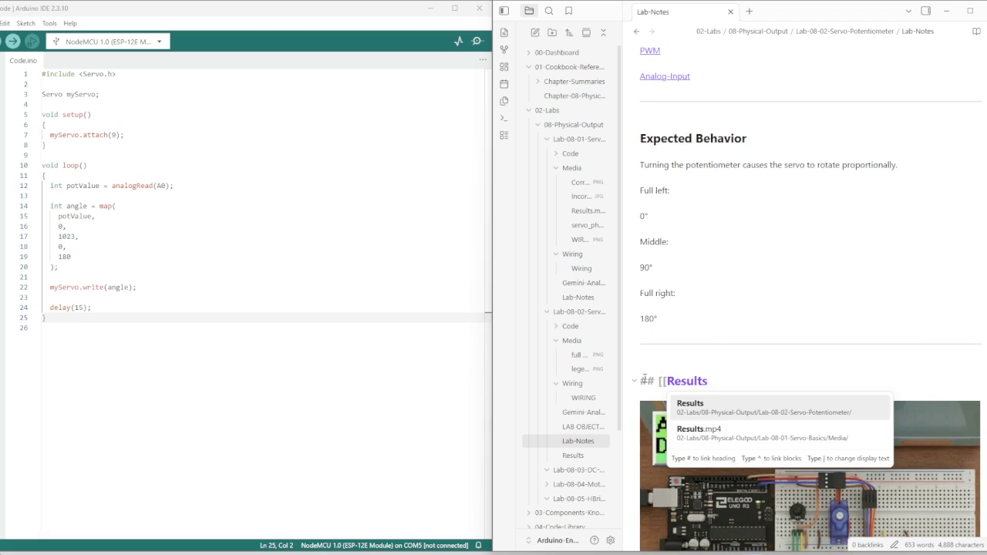
pyautogui.press('Return')
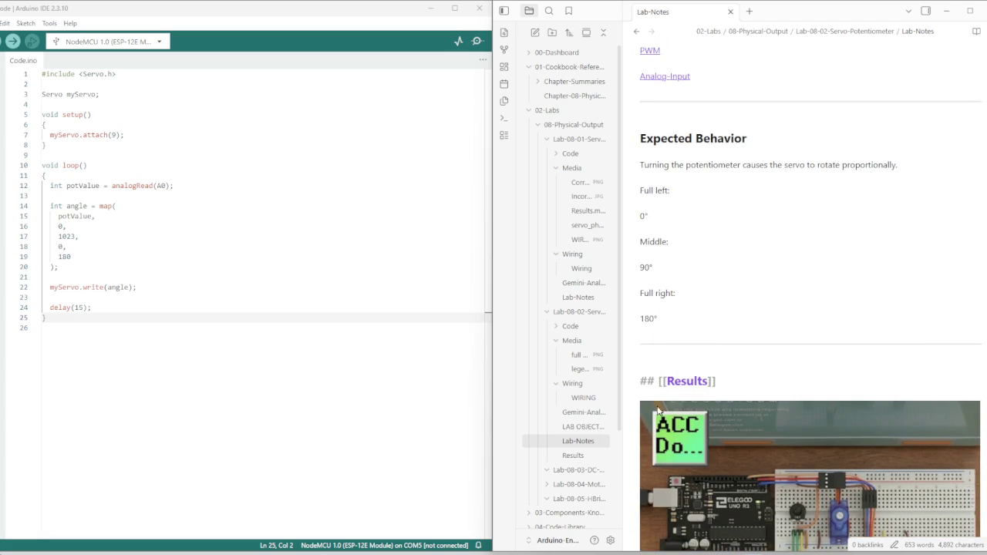
# Open the newly linked Results note and return to Lab-Notes
pyautogui.click(579, 458)
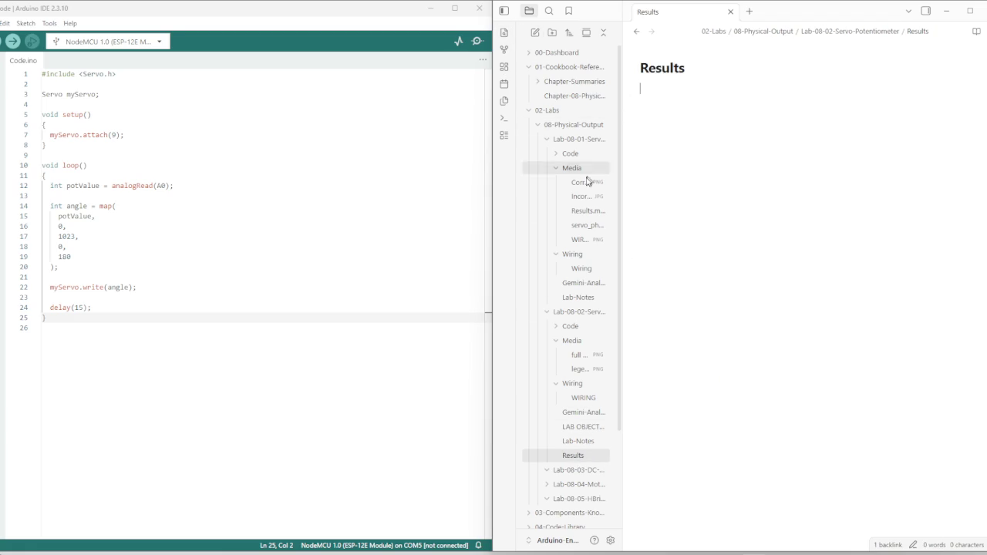
pyautogui.click(586, 441)
pyautogui.scroll(-5, 752, 316)
pyautogui.scroll(-7, 751, 308)
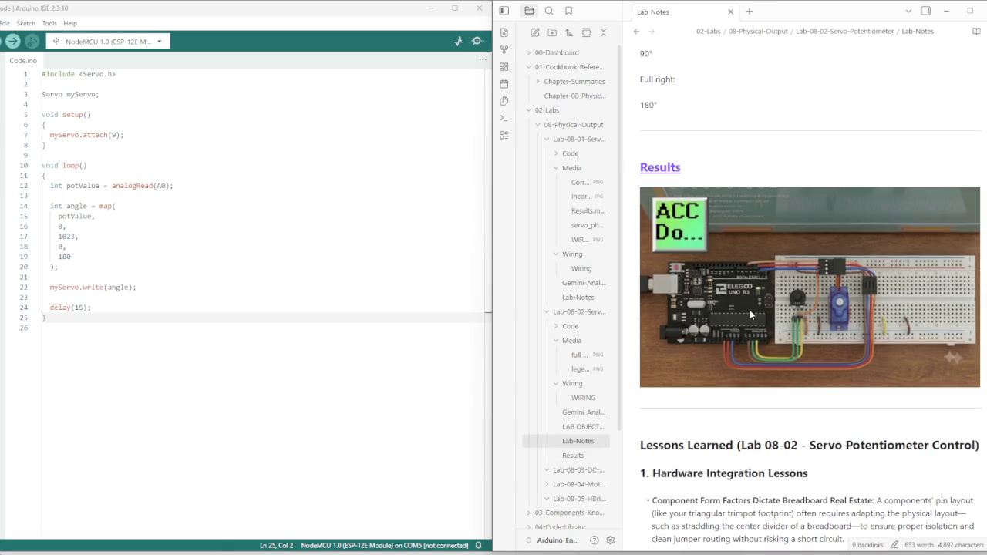
# Cut the full wiring.png embed from Lab-Notes and return the Results heading to plain text
pyautogui.rightClick(657, 220)
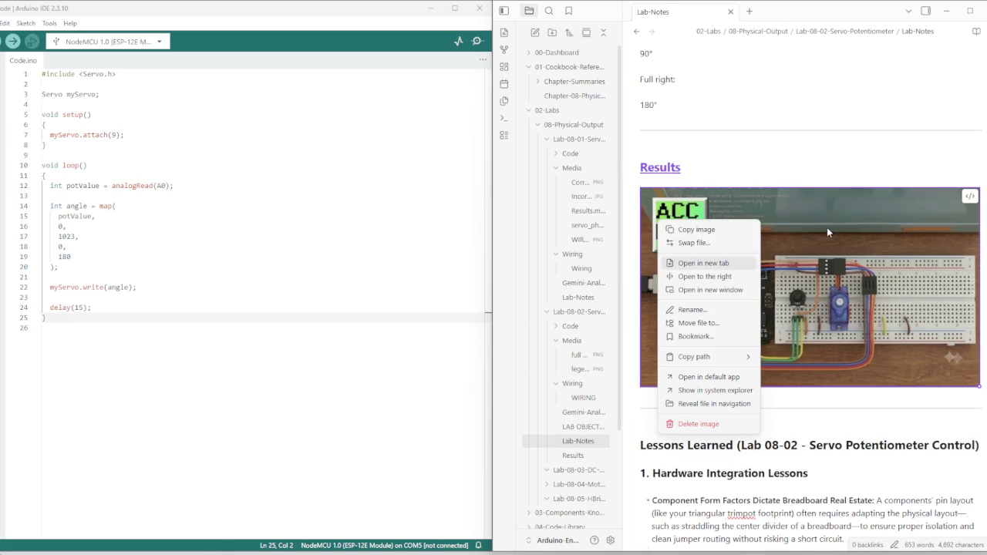
pyautogui.click(810, 239)
pyautogui.click(970, 196)
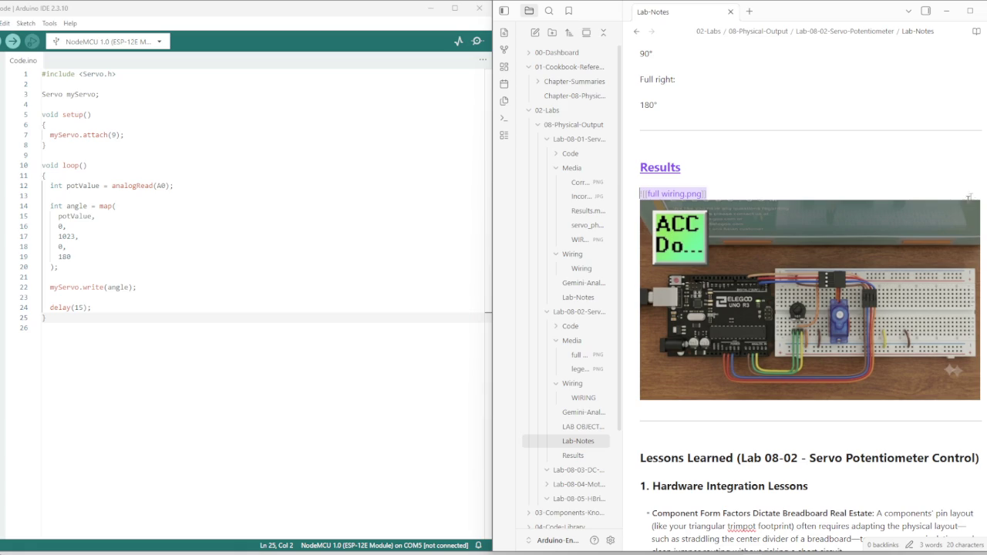
pyautogui.moveTo(673, 194)
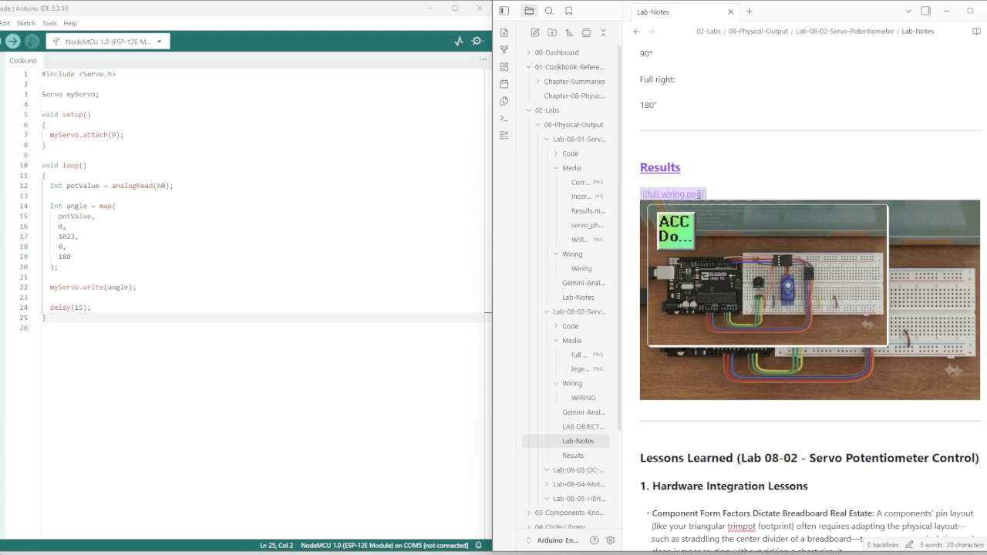
pyautogui.press('Delete')
pyautogui.press('BackSpace')
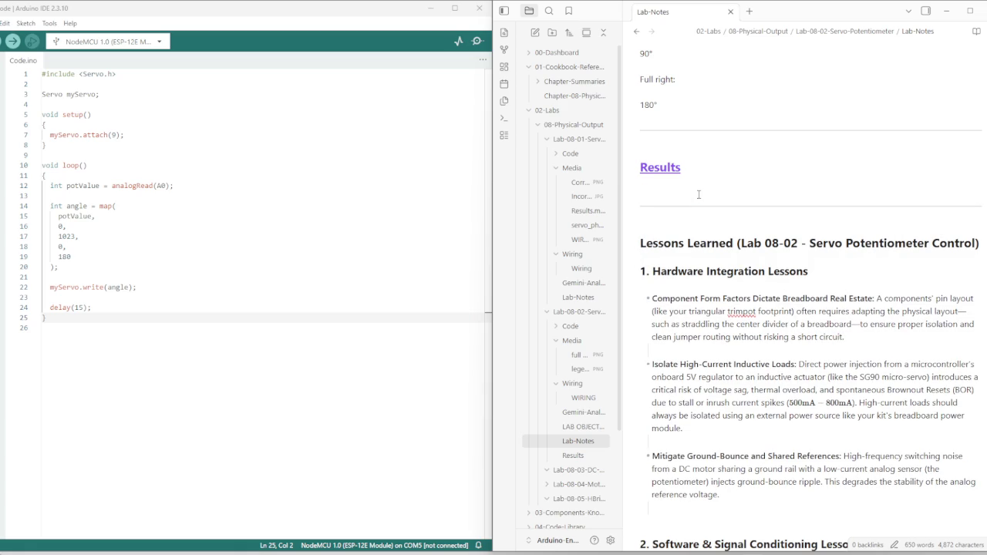
pyautogui.press('BackSpace')
pyautogui.press('BackSpace')
pyautogui.press('BackSpace')
pyautogui.press('BackSpace')
pyautogui.press('Down')
pyautogui.write('![[full wiring.png]]')
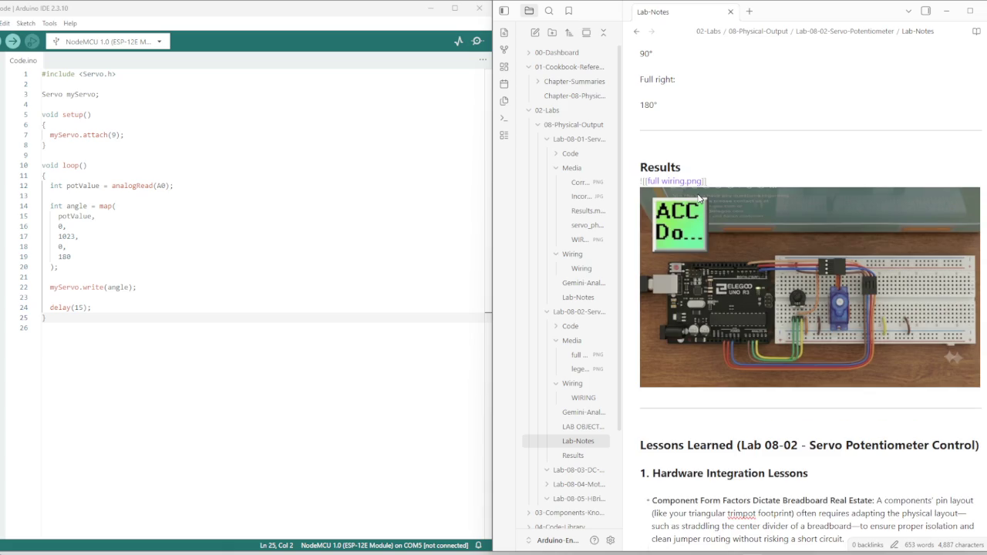
pyautogui.hotkey('ctrl', 'z')
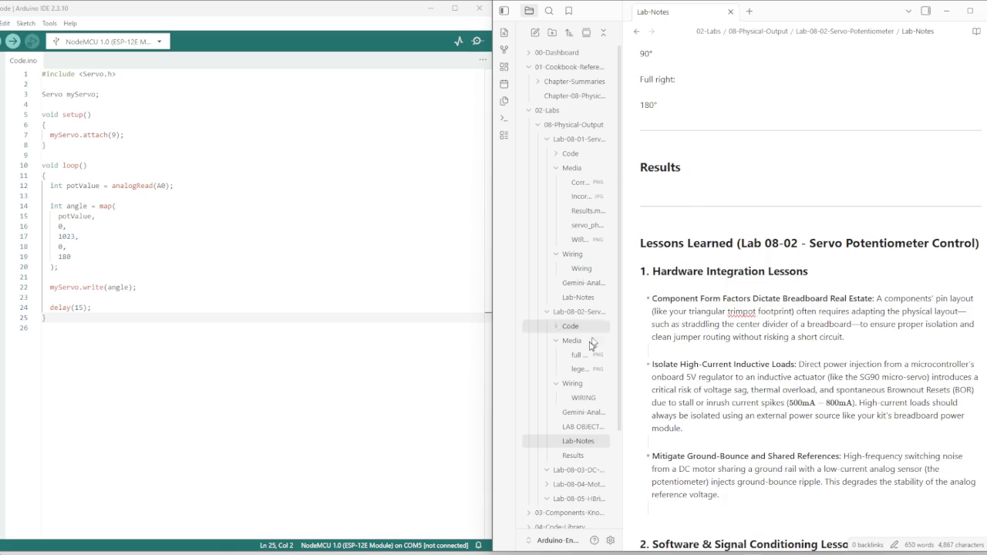
# Paste the full wiring.png embed under the Results note's title, then return to Lab-Notes
pyautogui.click(579, 455)
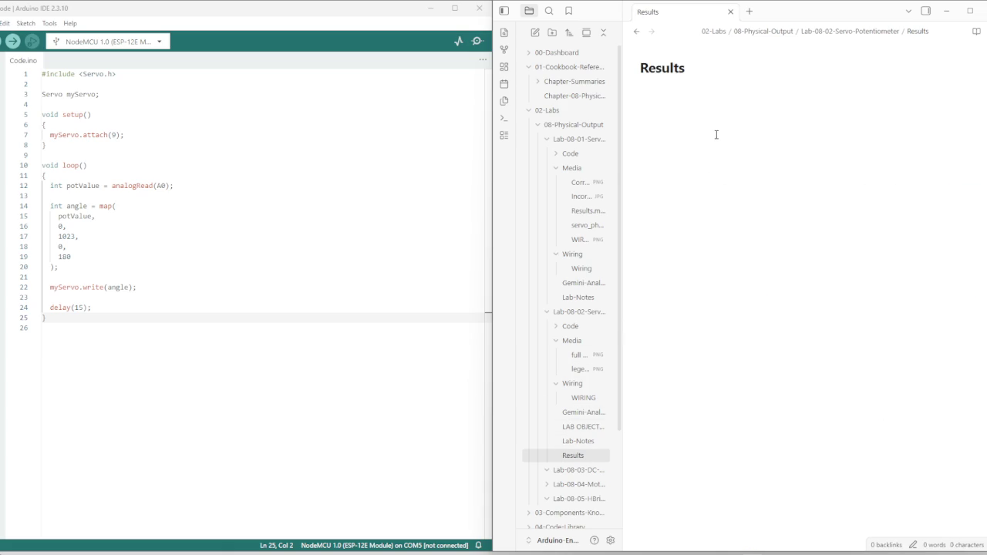
pyautogui.write('![[full wiring.png]]')
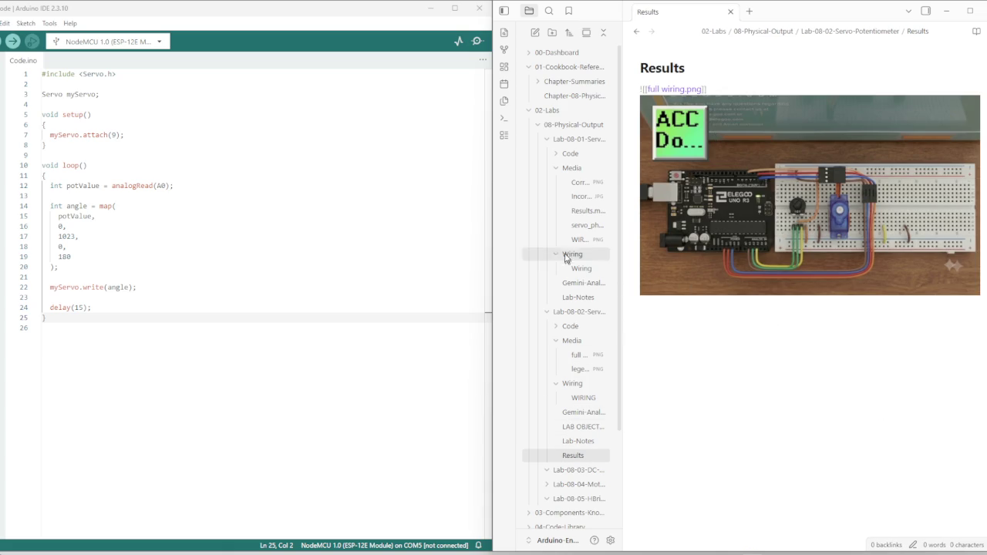
pyautogui.click(643, 79)
pyautogui.write('[[')
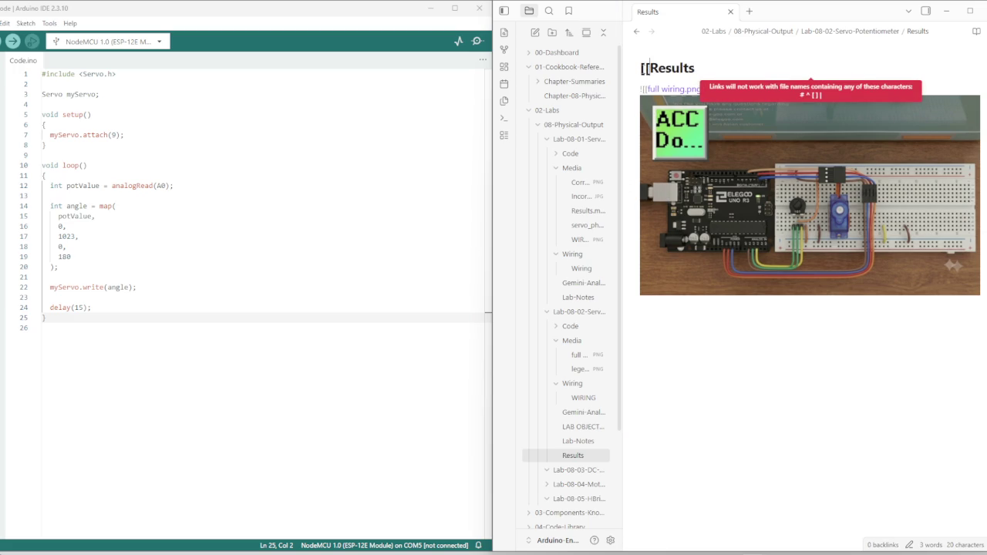
pyautogui.press('BackSpace')
pyautogui.press('BackSpace')
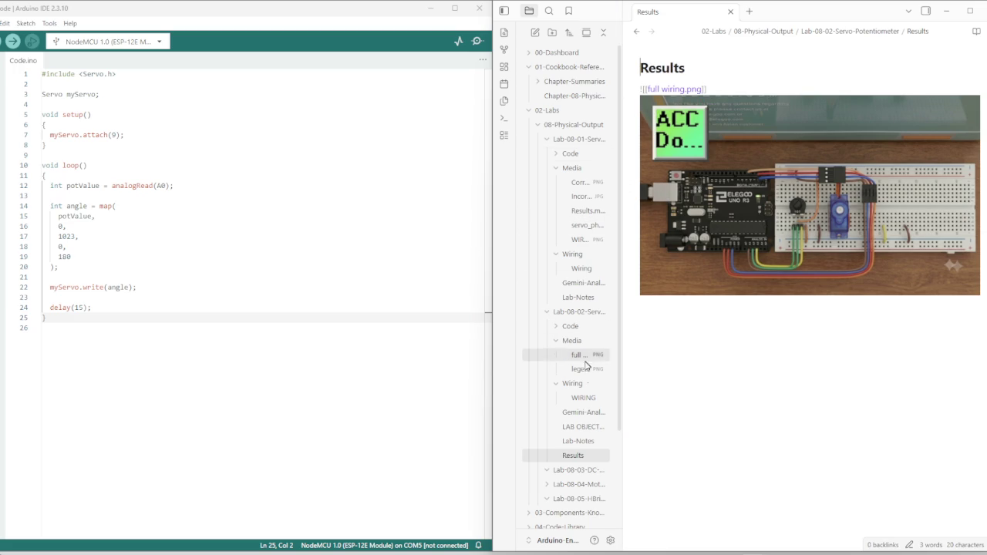
pyautogui.click(580, 441)
pyautogui.scroll(-10, 771, 323)
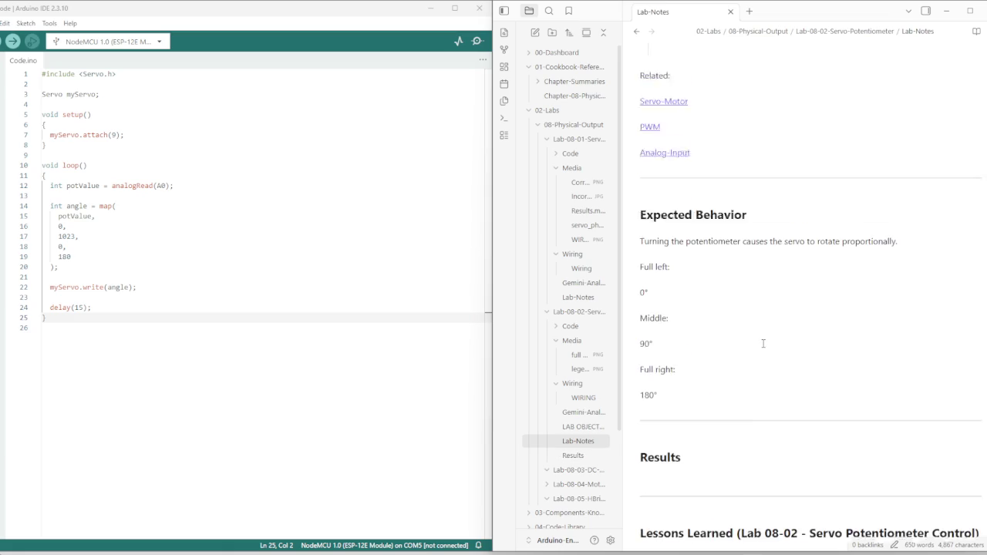
# Select the 'See:' line with its Gemini-Analysis link in Lab-Notes
pyautogui.scroll(-3, 763, 343)
pyautogui.scroll(2, 762, 343)
pyautogui.scroll(3, 694, 293)
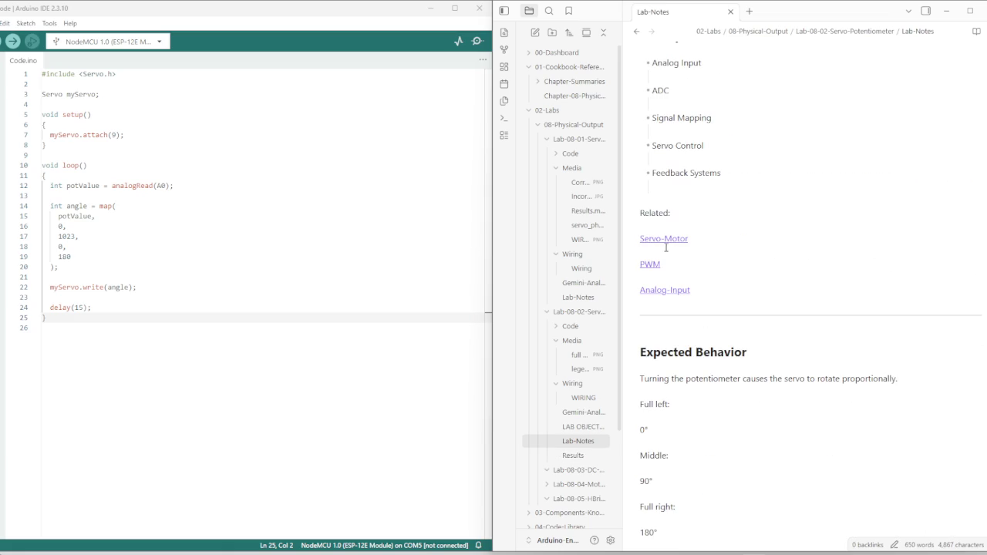
pyautogui.click(697, 239)
pyautogui.scroll(-1, 709, 306)
pyautogui.scroll(-10, 713, 324)
pyautogui.scroll(-5, 713, 324)
pyautogui.scroll(-5, 714, 325)
pyautogui.scroll(-5, 714, 325)
pyautogui.scroll(-5, 716, 285)
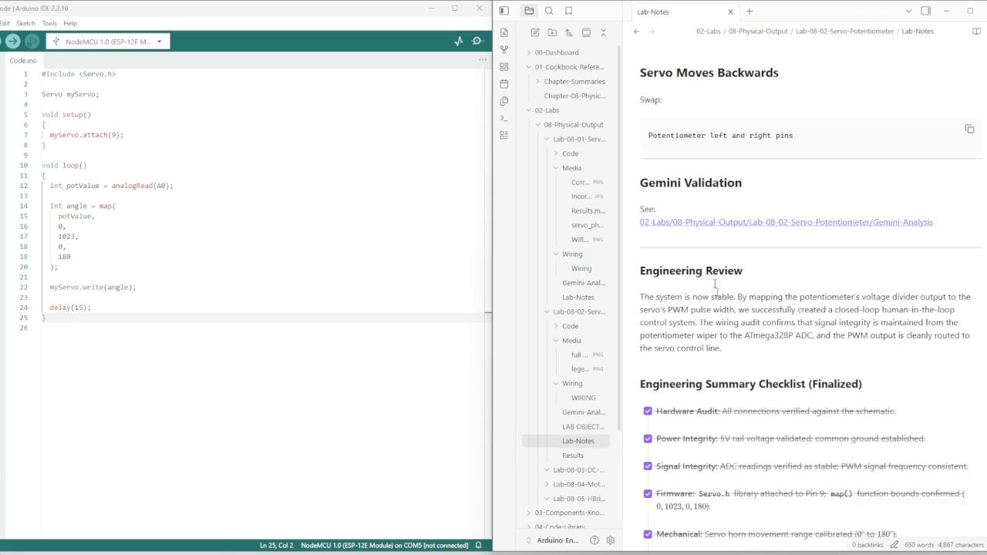
pyautogui.click(938, 230)
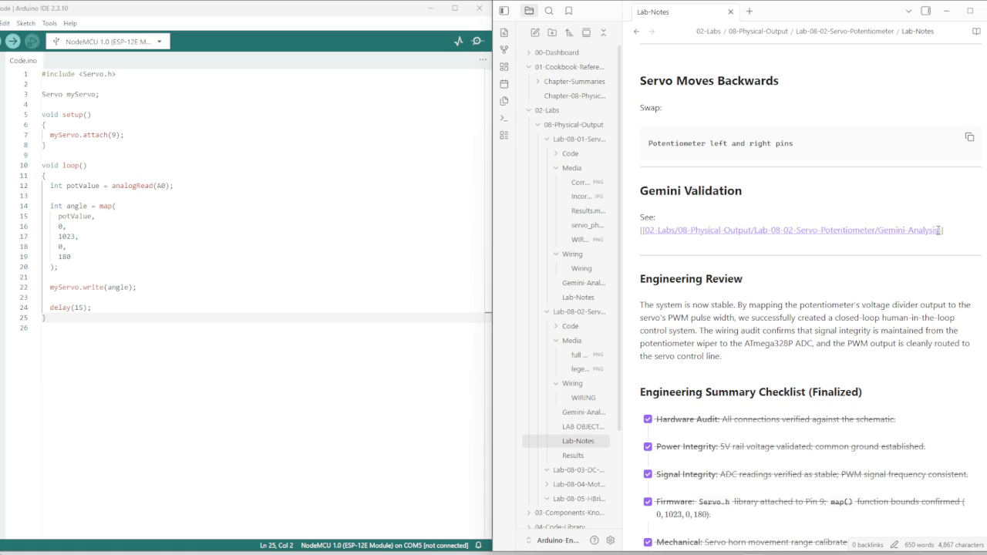
pyautogui.hotkey('shift', 'Up')
pyautogui.hotkey('shift', 'Up')
pyautogui.hotkey('shift', 'Down')
pyautogui.hotkey('ctrl', 'c')
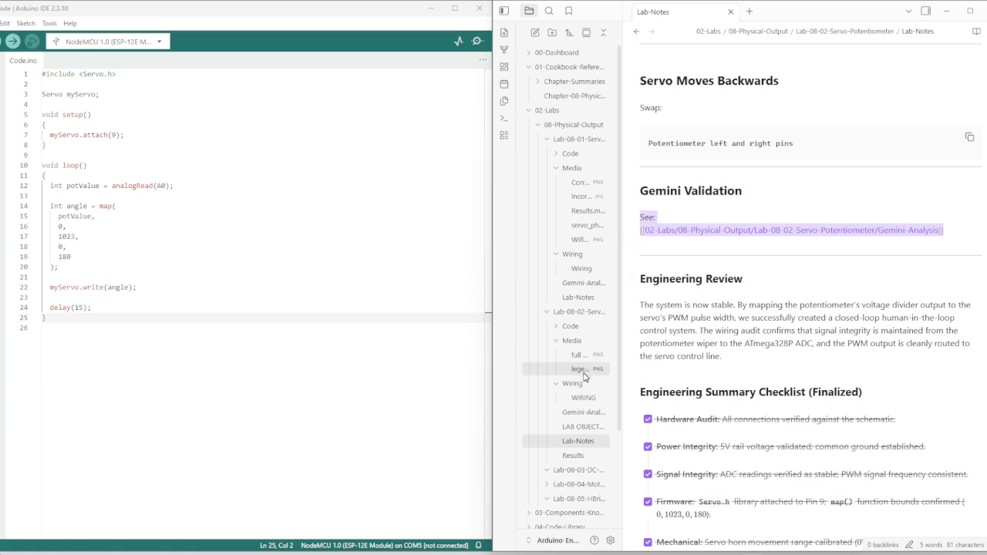
# Look over the Gemini-Analysis and Results notes, then return to Lab-Notes
pyautogui.click(589, 426)
pyautogui.click(605, 410)
pyautogui.scroll(-5, 676, 375)
pyautogui.scroll(-5, 676, 375)
pyautogui.click(573, 455)
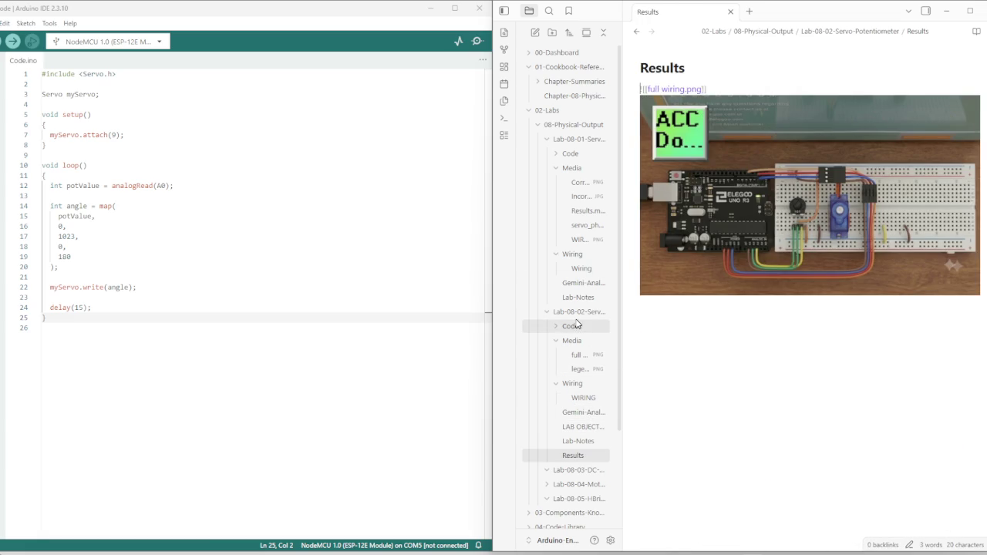
pyautogui.click(579, 440)
pyautogui.scroll(-10, 693, 324)
pyautogui.scroll(-3, 693, 325)
pyautogui.scroll(1, 670, 232)
# Paste the 'See:' line under Results and retarget its link to the Results note
pyautogui.click(660, 185)
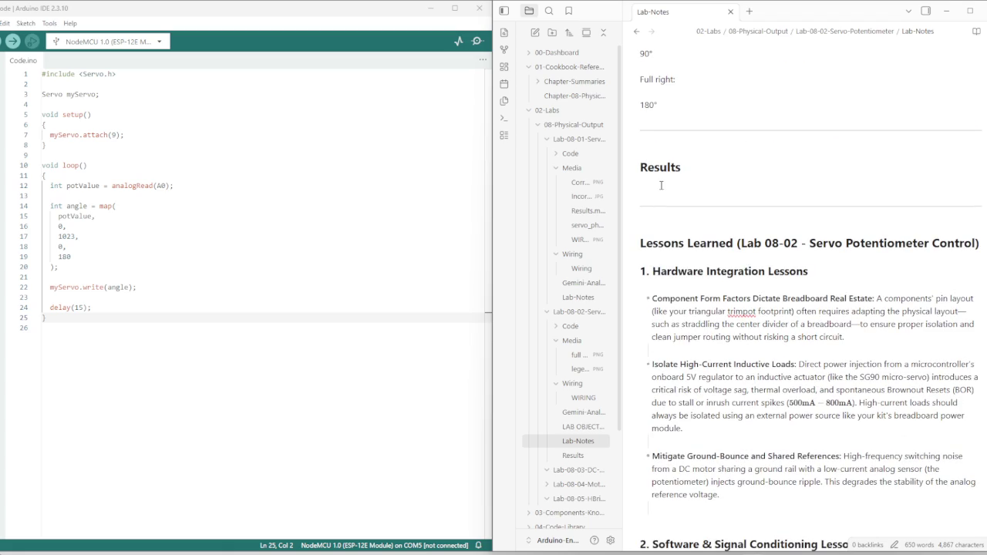
pyautogui.hotkey('ctrl', 'v')
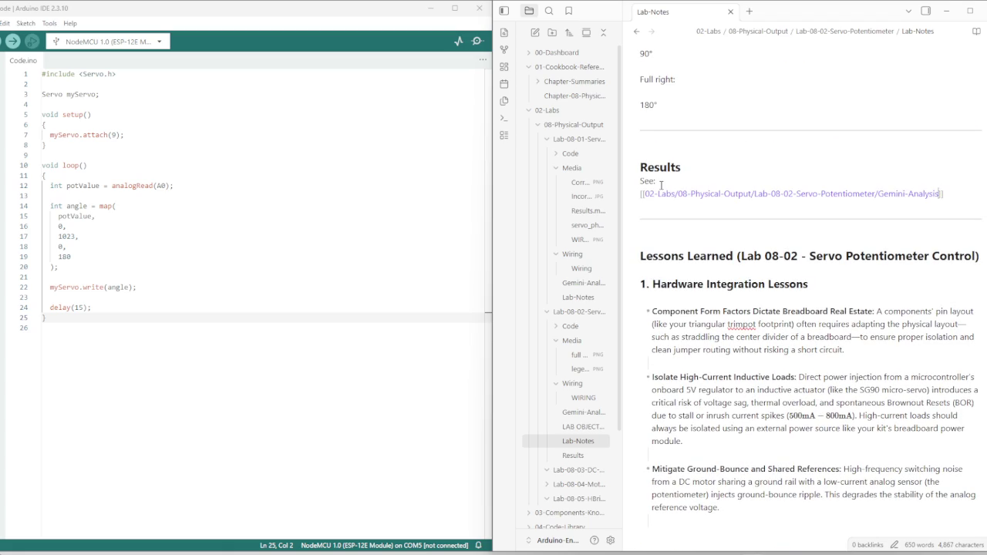
pyautogui.press('Left')
pyautogui.press('Left')
pyautogui.press('BackSpace')
pyautogui.press('BackSpace')
pyautogui.press('BackSpace')
pyautogui.press('BackSpace')
pyautogui.press('BackSpace')
pyautogui.press('BackSpace')
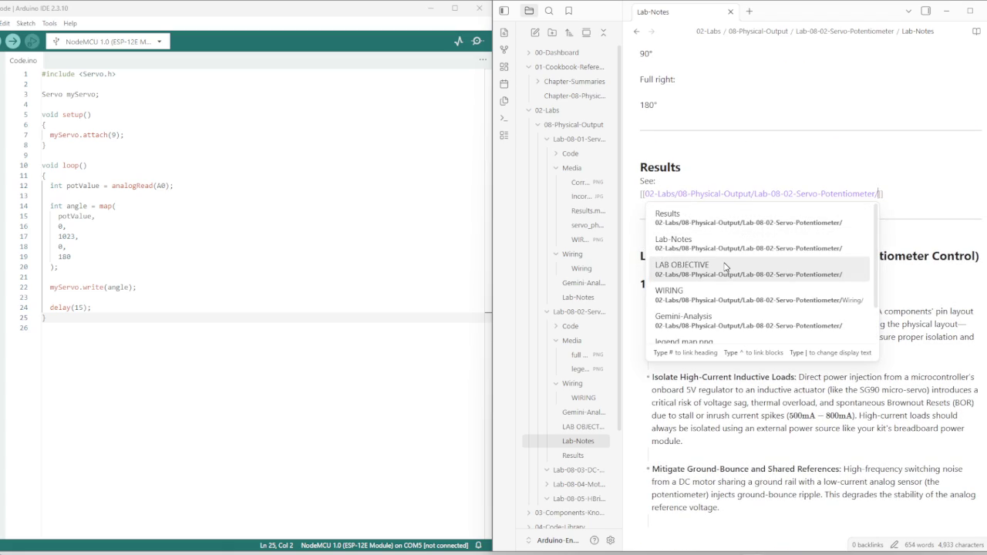
pyautogui.write('r')
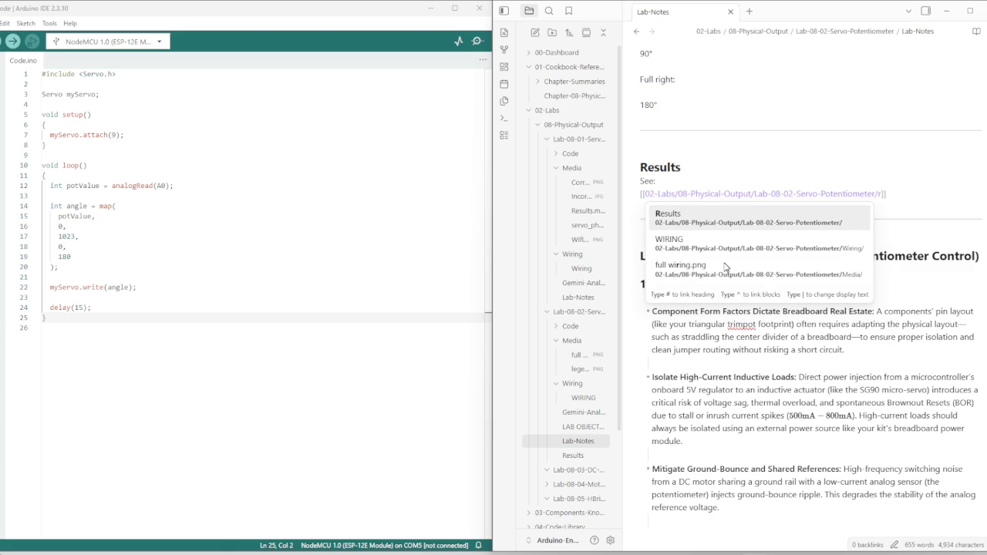
pyautogui.click(729, 221)
# Re-insert the [[Results]] link after 'See:', let it render, and follow it to Results
pyautogui.click(701, 175)
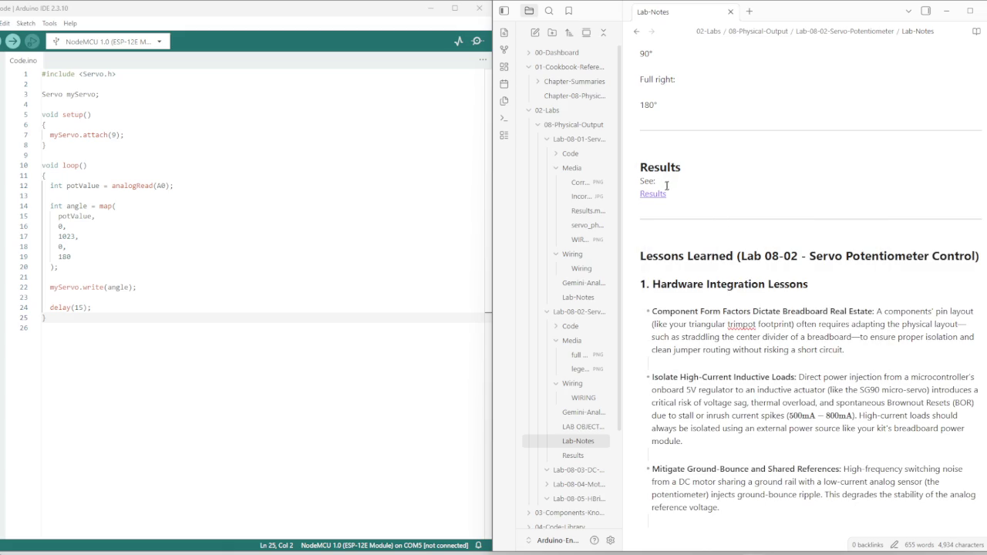
pyautogui.click(670, 195)
pyautogui.press('Left')
pyautogui.press('Left')
pyautogui.press('BackSpace')
pyautogui.press('BackSpace')
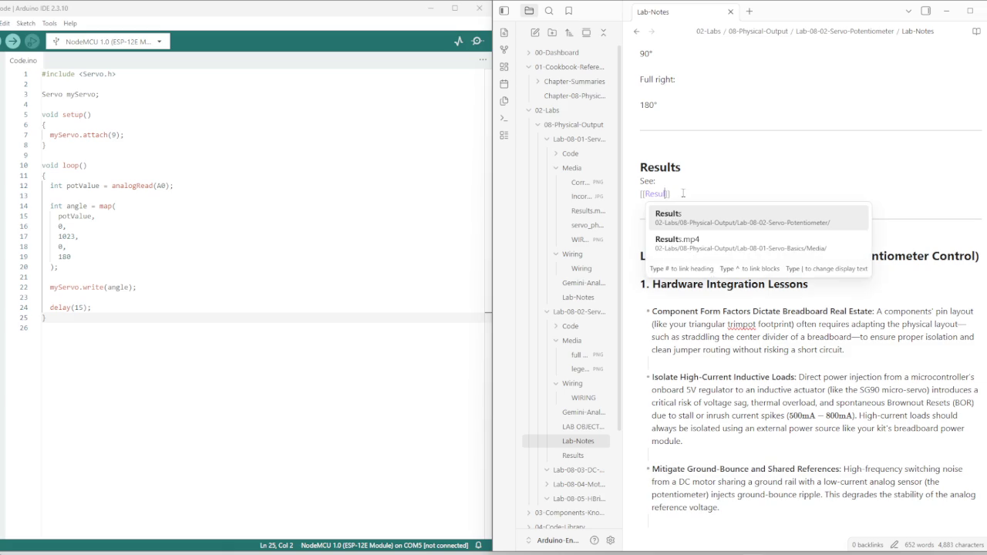
pyautogui.press('BackSpace')
pyautogui.press('BackSpace')
pyautogui.press('BackSpace')
pyautogui.press('BackSpace')
pyautogui.press('BackSpace')
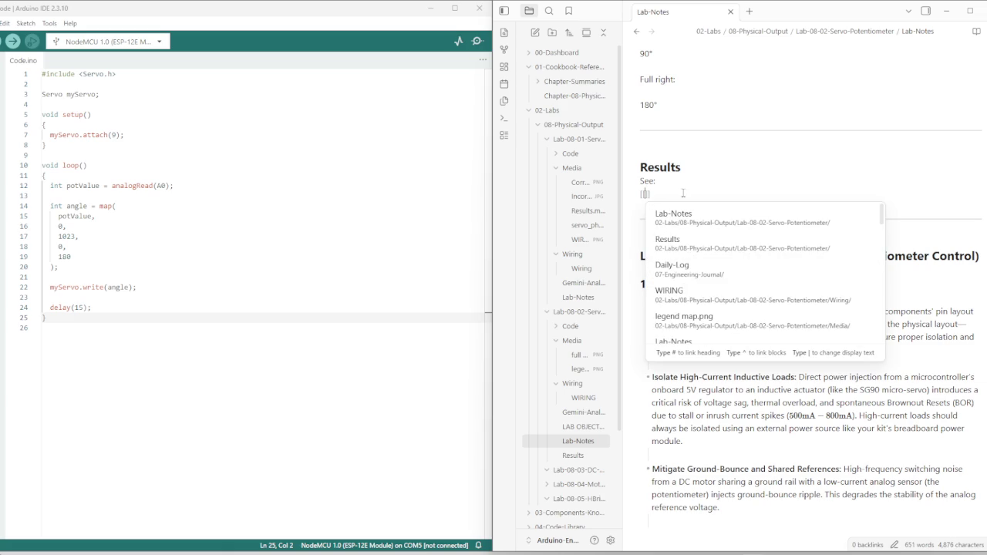
pyautogui.click(669, 240)
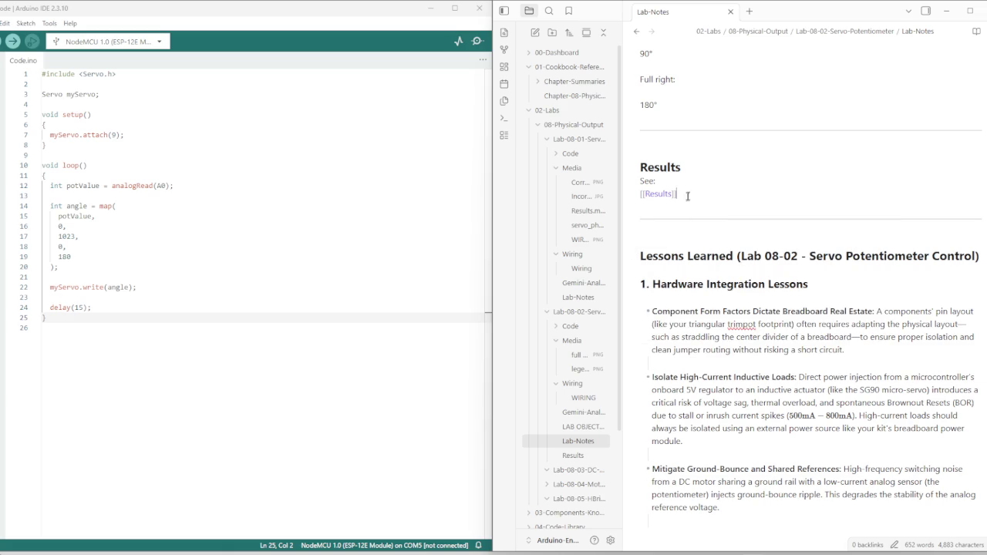
pyautogui.click(691, 168)
pyautogui.click(691, 199)
pyautogui.click(681, 165)
pyautogui.click(564, 459)
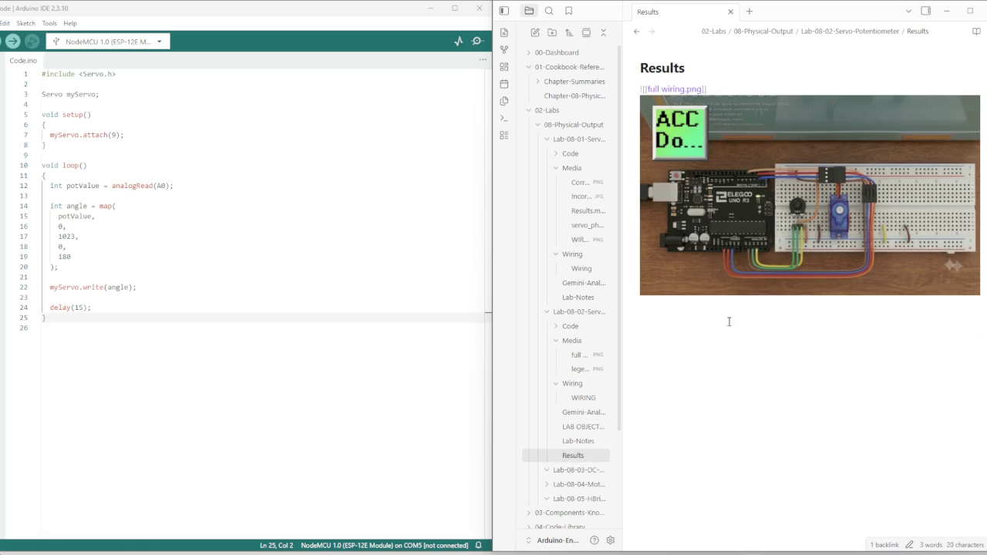
# Add a --- horizontal rule below the wiring image and paste the copied notes under it
pyautogui.press('Return')
pyautogui.write('---')
pyautogui.press('BackSpace')
pyautogui.press('Return')
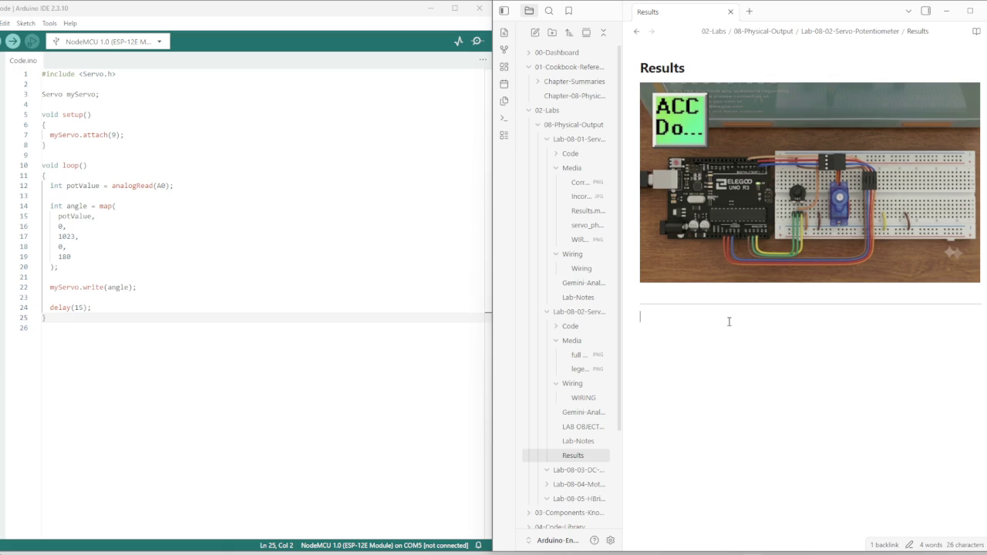
pyautogui.hotkey('ctrl', 'v')
pyautogui.scroll(-3, 729, 321)
pyautogui.scroll(-2, 721, 331)
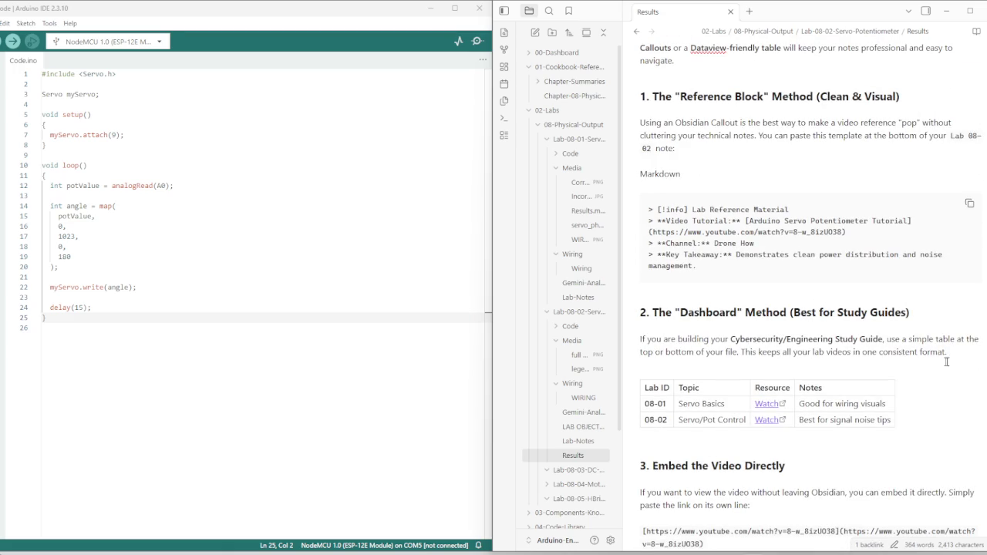
# Replace the pasted intro with a bold 'References For Wiring' title and delete sections after the table
pyautogui.moveTo(947, 353)
pyautogui.mouseDown()
pyautogui.moveTo(650, 249)
pyautogui.moveTo(640, 160)
pyautogui.mouseUp()
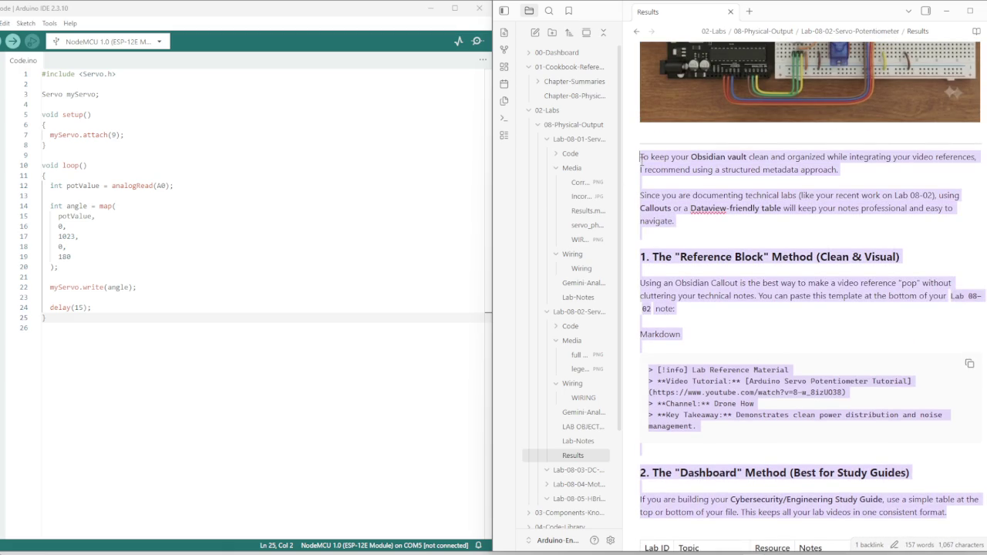
pyautogui.write('References For Wiring**')
pyautogui.click(639, 160)
pyautogui.write('**')
pyautogui.press('Down')
pyautogui.press('Up')
pyautogui.press('Down')
pyautogui.press('Down')
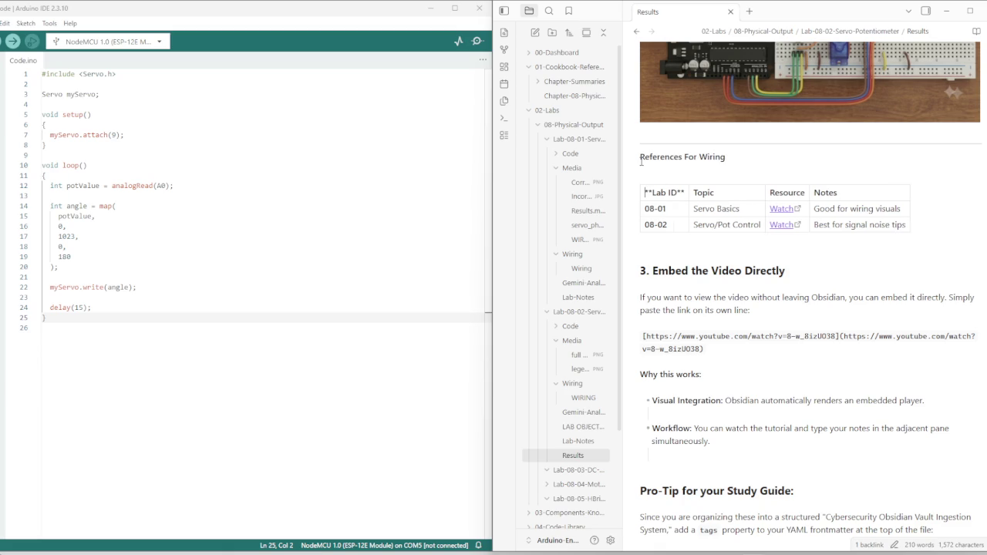
pyautogui.press('Up')
pyautogui.press('Up')
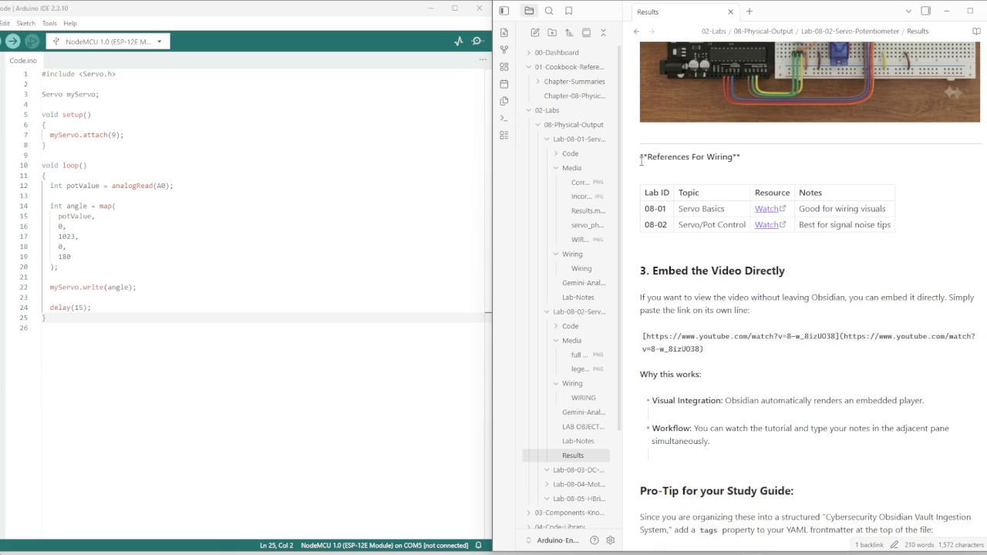
pyautogui.press('Down')
pyautogui.press('Down')
pyautogui.press('Down')
pyautogui.press('Down')
pyautogui.hotkey('shift', 'Down')
pyautogui.hotkey('shift', 'Down')
pyautogui.hotkey('shift', 'Down')
pyautogui.hotkey('shift', 'Down')
pyautogui.hotkey('shift', 'Down')
pyautogui.hotkey('shift', 'Down')
pyautogui.hotkey('shift', 'Down')
pyautogui.hotkey('shift', 'Down')
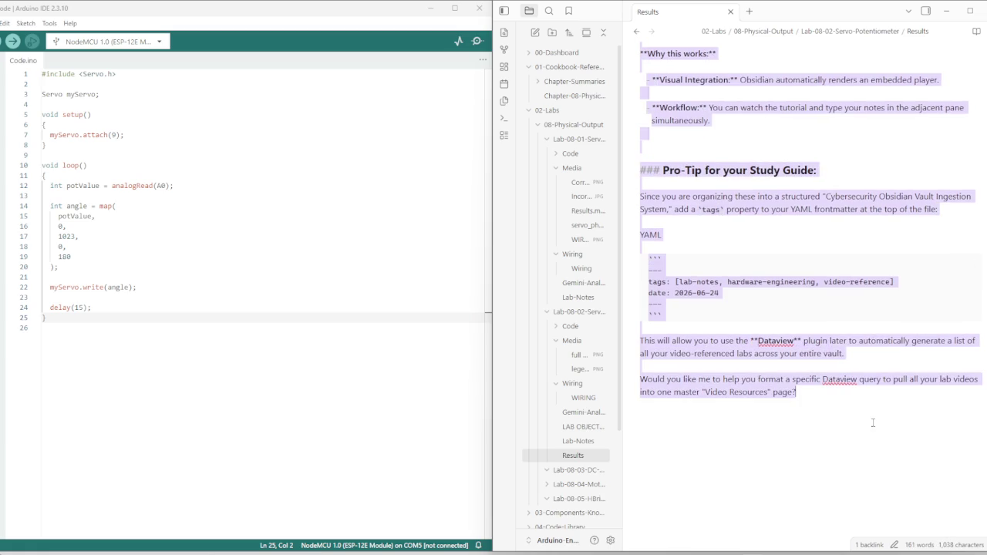
pyautogui.press('BackSpace')
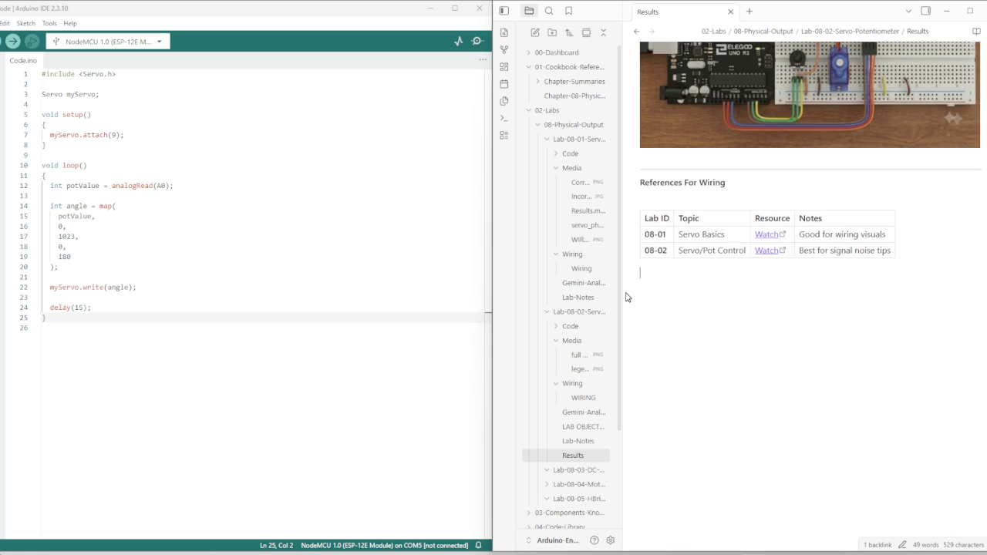
pyautogui.hotkey('shift', 'Up')
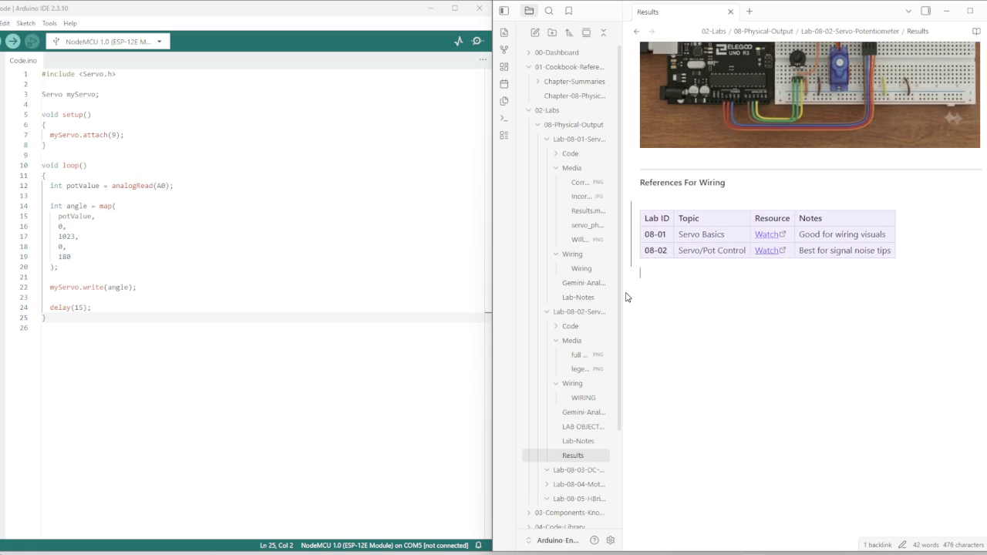
pyautogui.press('BackSpace')
pyautogui.hotkey('ctrl', 'z')
pyautogui.press('Up')
pyautogui.press('Down')
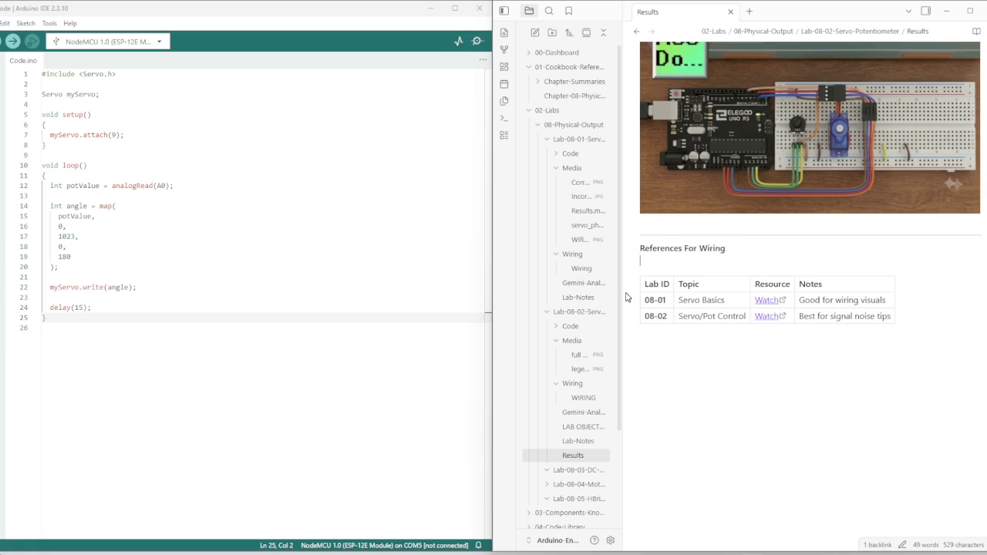
pyautogui.press('Return')
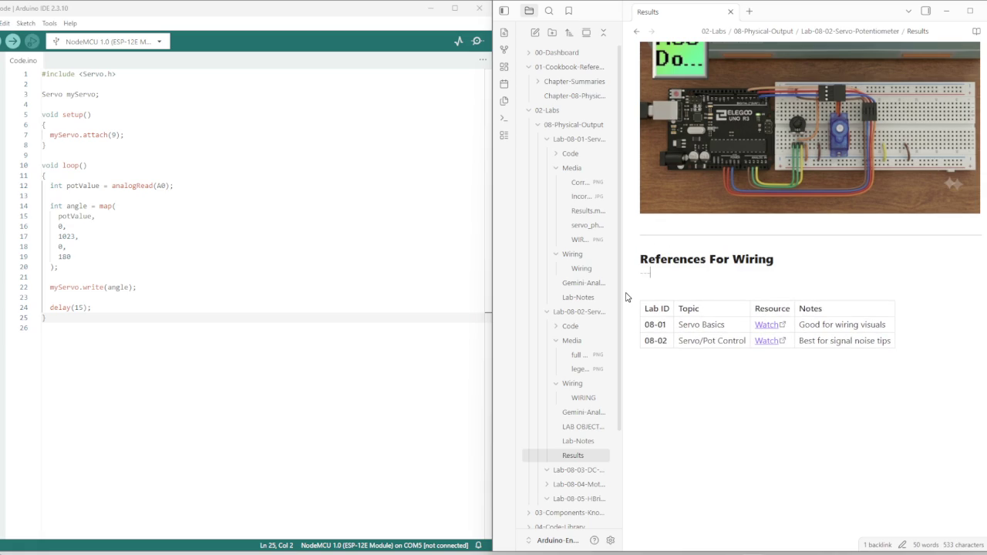
pyautogui.write('---')
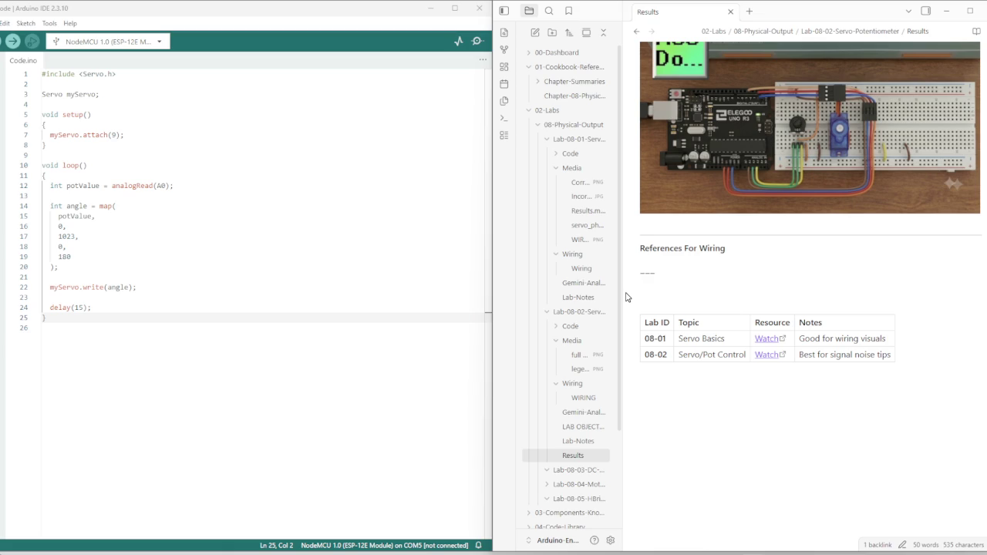
pyautogui.press('Down')
pyautogui.press('Down')
pyautogui.press('Down')
pyautogui.press('Down')
pyautogui.press('Down')
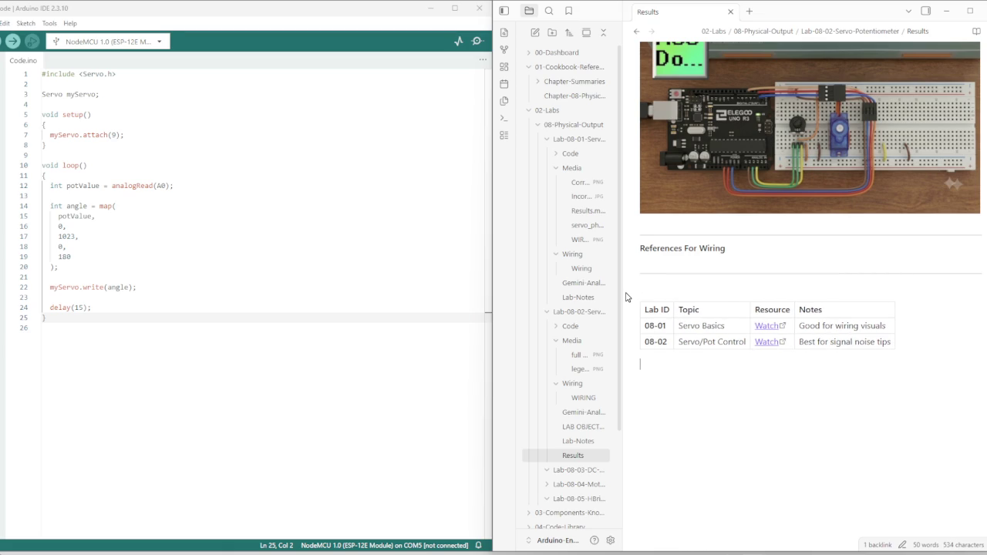
pyautogui.press('Up')
pyautogui.press('Up')
pyautogui.press('Up')
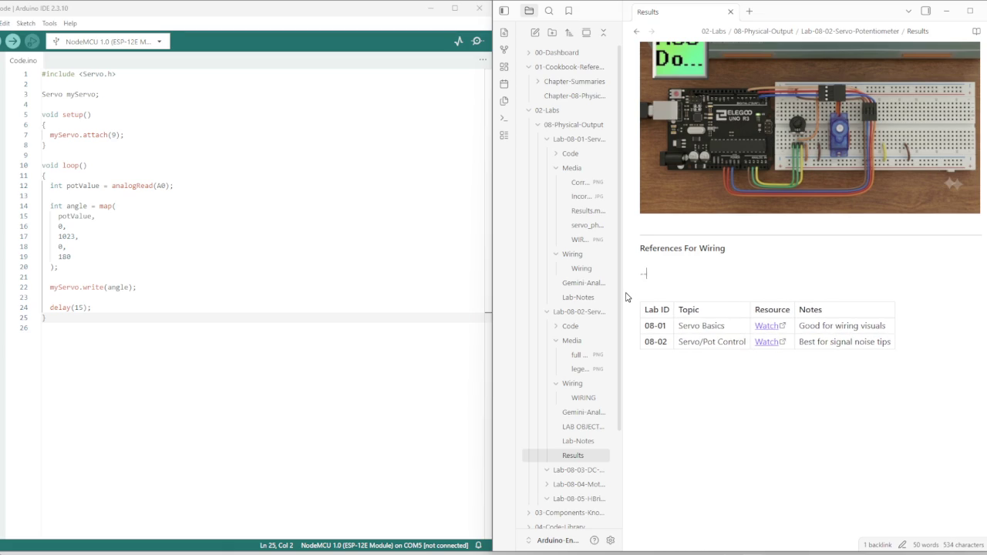
pyautogui.press('BackSpace')
pyautogui.press('BackSpace')
pyautogui.press('BackSpace')
pyautogui.press('Up')
pyautogui.press('Down')
pyautogui.press('Down')
pyautogui.press('Up')
pyautogui.press('Up')
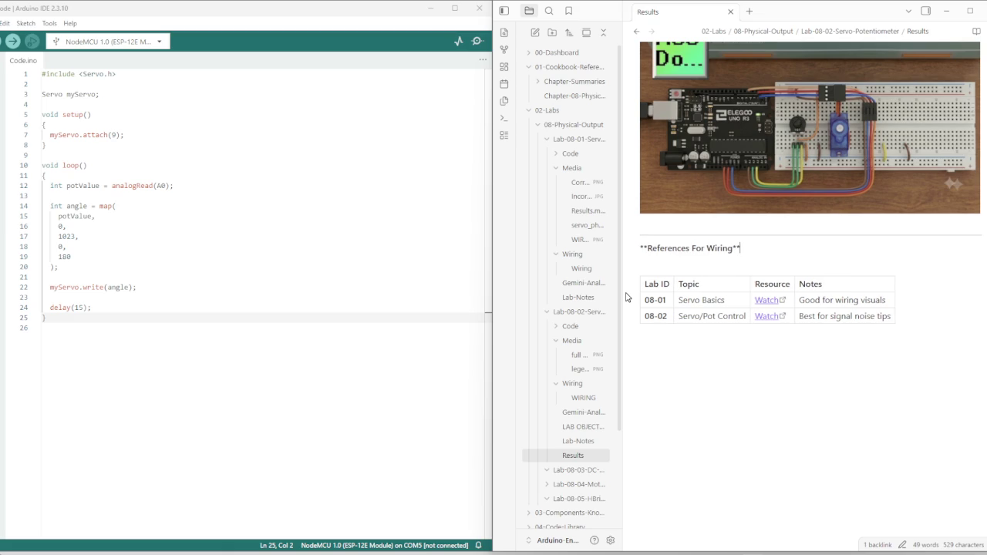
pyautogui.press('Down')
pyautogui.press('Down')
pyautogui.press('Down')
# Start saving the recording into Arduino-Engineering-Vault > 02-Labs
pyautogui.click(767, 375)
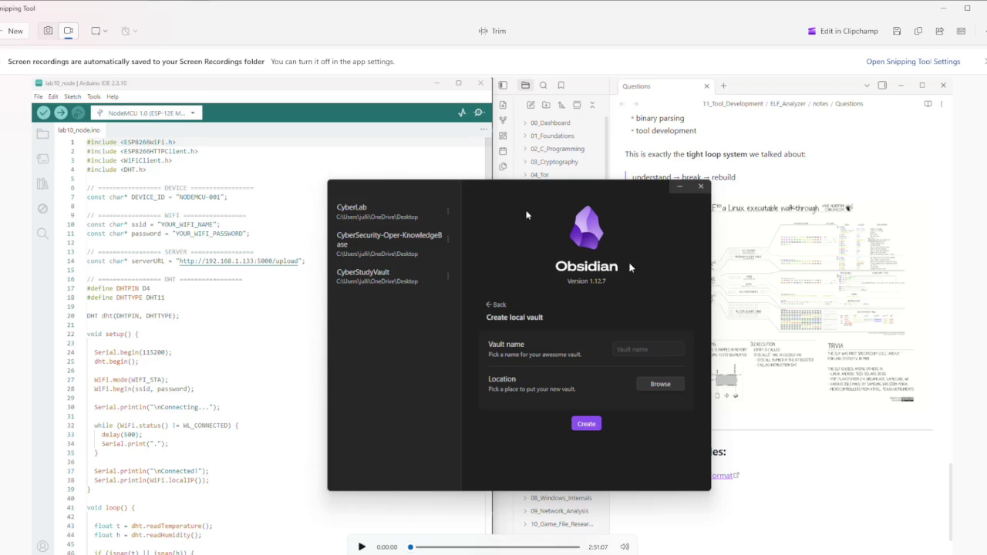
pyautogui.click(896, 31)
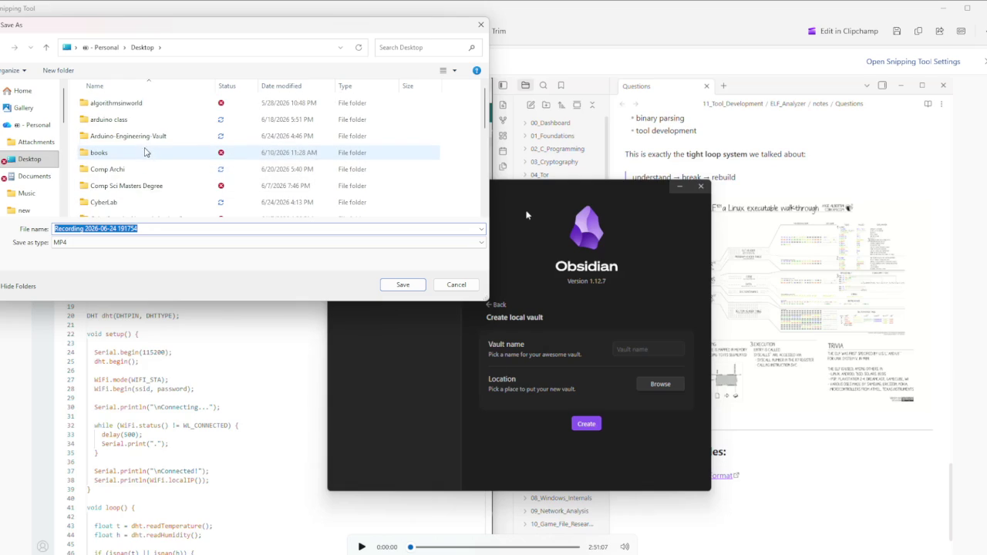
pyautogui.doubleClick(111, 136)
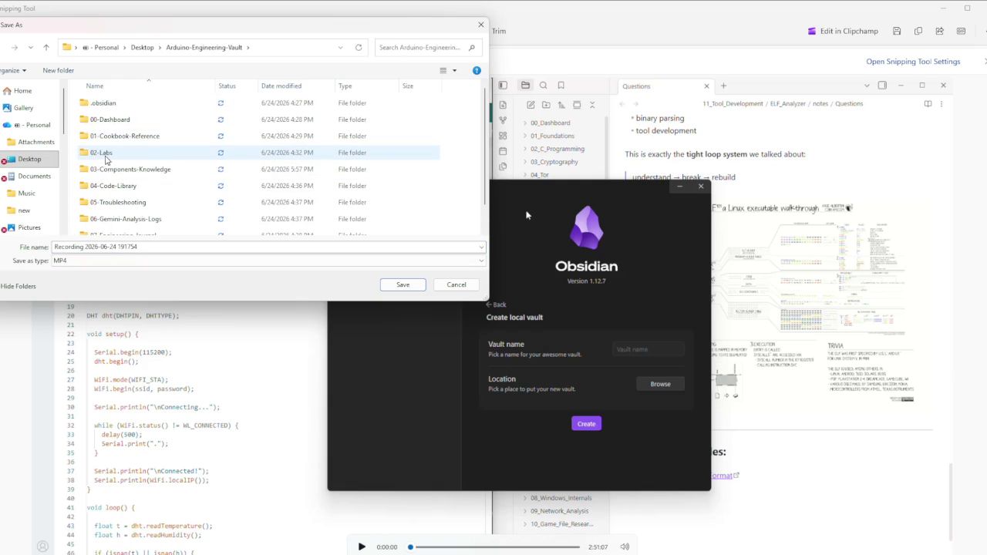
pyautogui.doubleClick(106, 155)
# Name the recording LABS_01AND02 and save it
pyautogui.tripleClick(154, 247)
pyautogui.press('BackSpace')
pyautogui.write('abs')
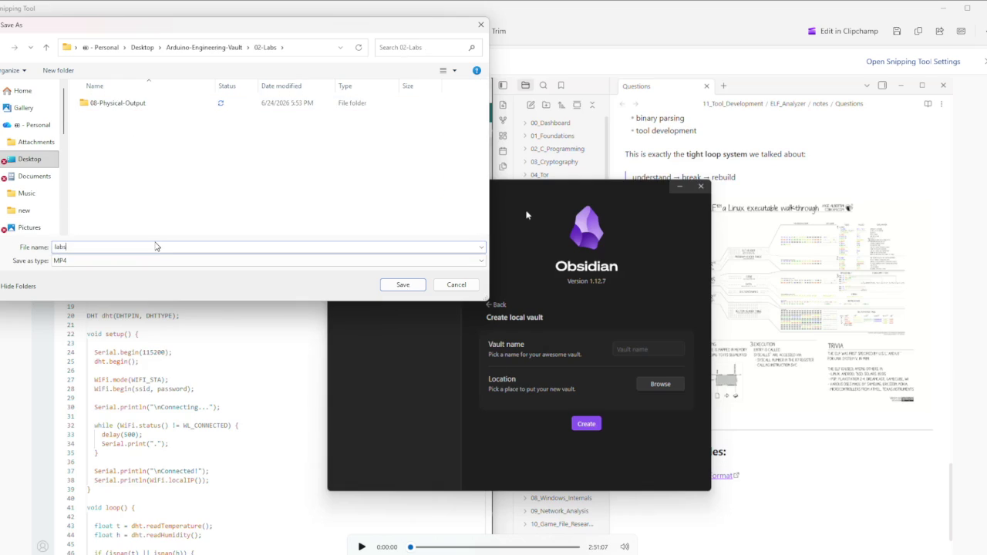
pyautogui.press('BackSpace')
pyautogui.press('BackSpace')
pyautogui.press('BackSpace')
pyautogui.write('LADBS')
pyautogui.press('BackSpace')
pyautogui.press('BackSpace')
pyautogui.press('BackSpace')
pyautogui.write('BS_')
pyautogui.write('01ANDLAB')
pyautogui.press('BackSpace')
pyautogui.press('BackSpace')
pyautogui.press('BackSpace')
pyautogui.write('02')
pyautogui.press('Return')
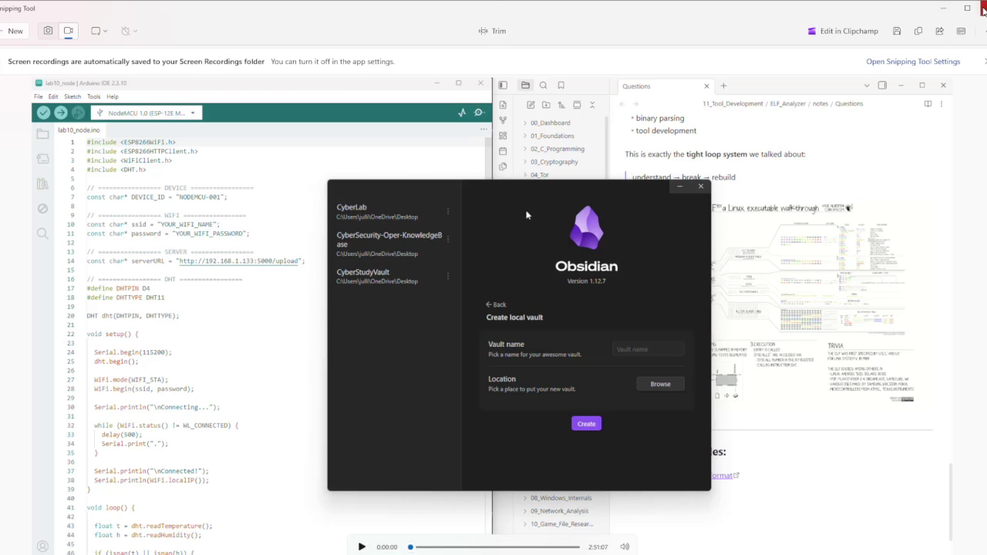
# Close the Snipping Tool playback window and bring up Obsidian's vault graph
pyautogui.click(980, 7)
pyautogui.scroll(2, 639, 362)
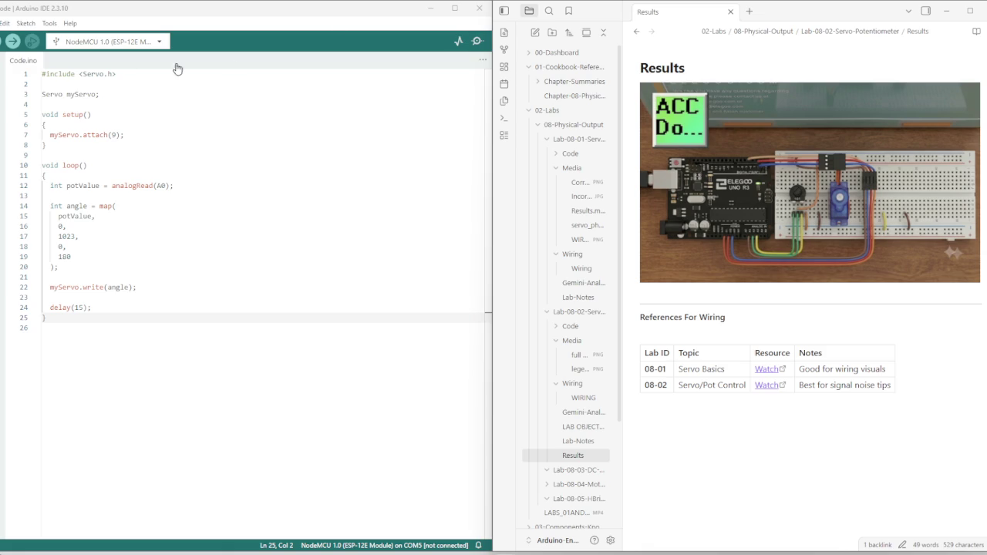
pyautogui.click(503, 49)
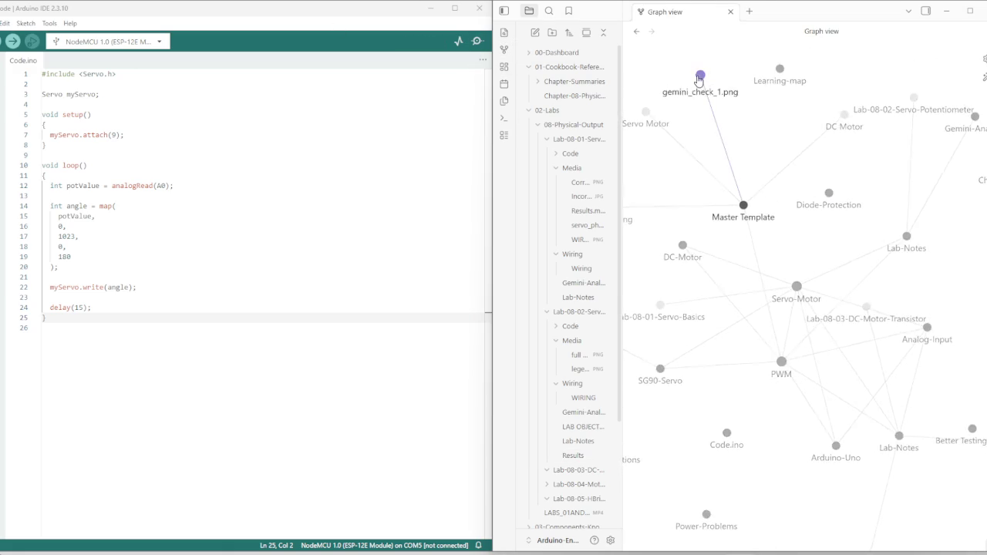
# Delete the stray gemini_check_1.png note from the file explorer and return to the graph
pyautogui.click(700, 78)
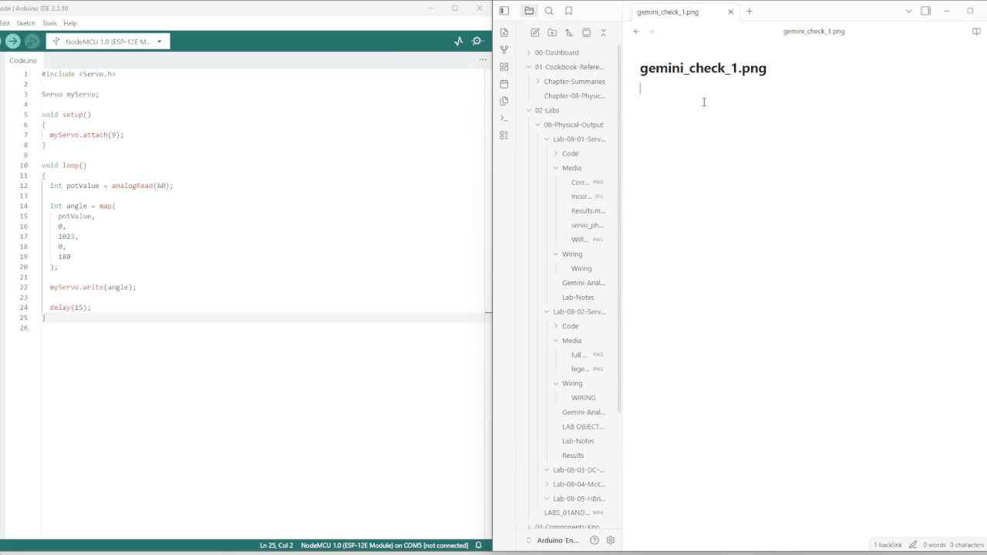
pyautogui.click(730, 11)
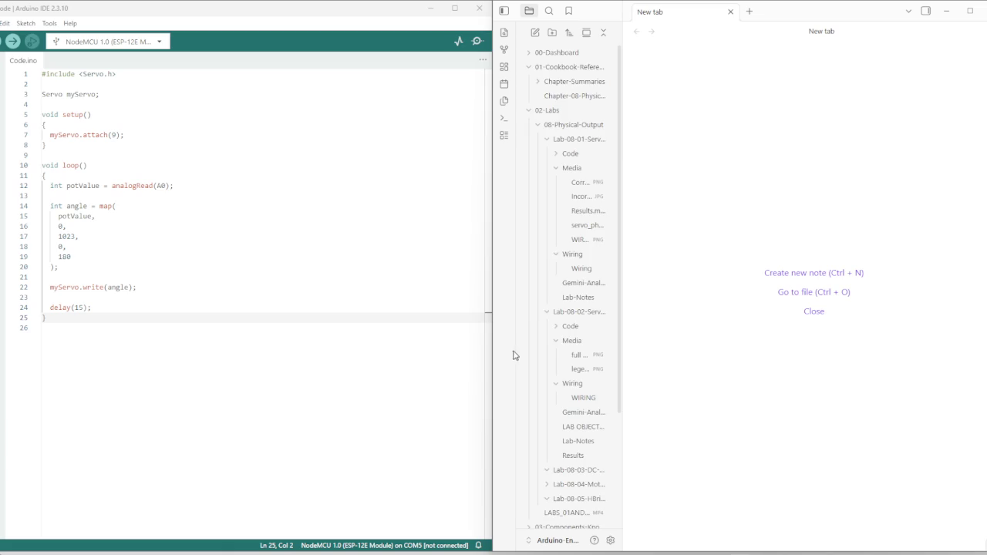
pyautogui.scroll(-5, 539, 346)
pyautogui.click(560, 497)
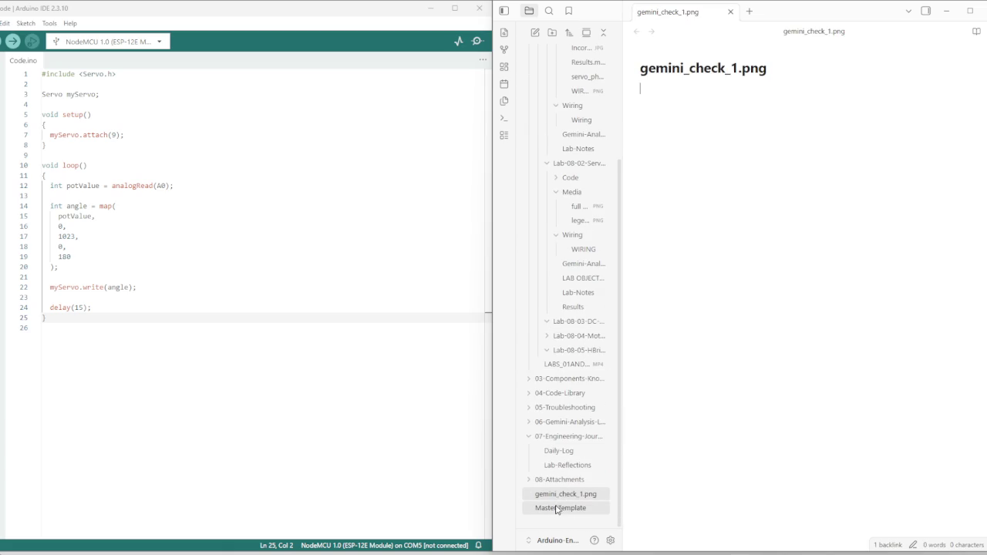
pyautogui.click(560, 498)
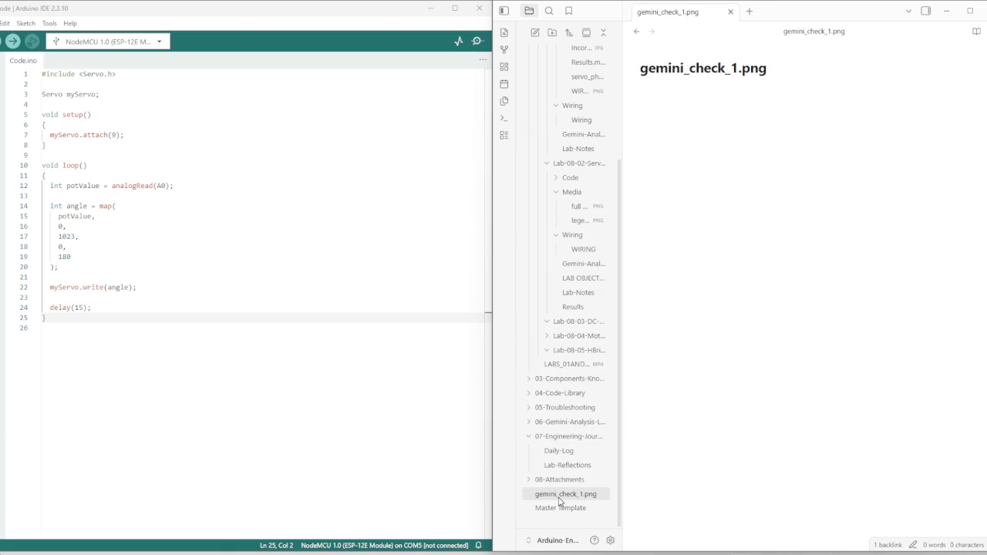
pyautogui.rightClick(560, 500)
pyautogui.click(596, 485)
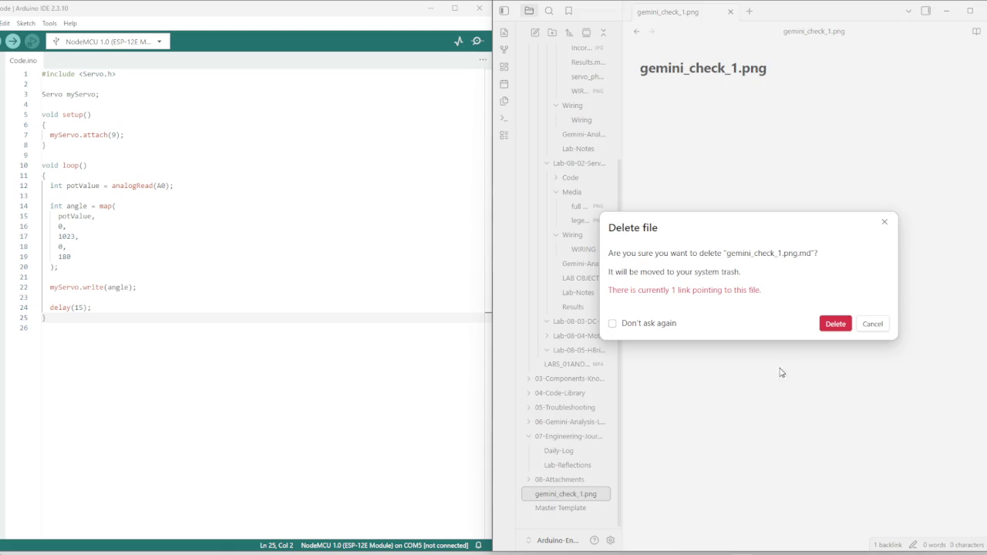
pyautogui.click(837, 324)
pyautogui.scroll(1, 584, 256)
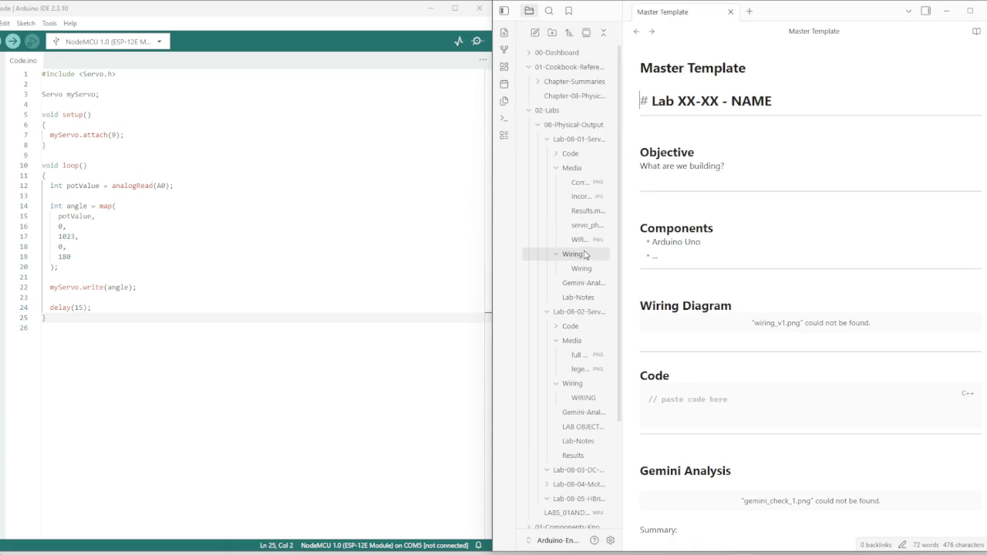
pyautogui.click(505, 50)
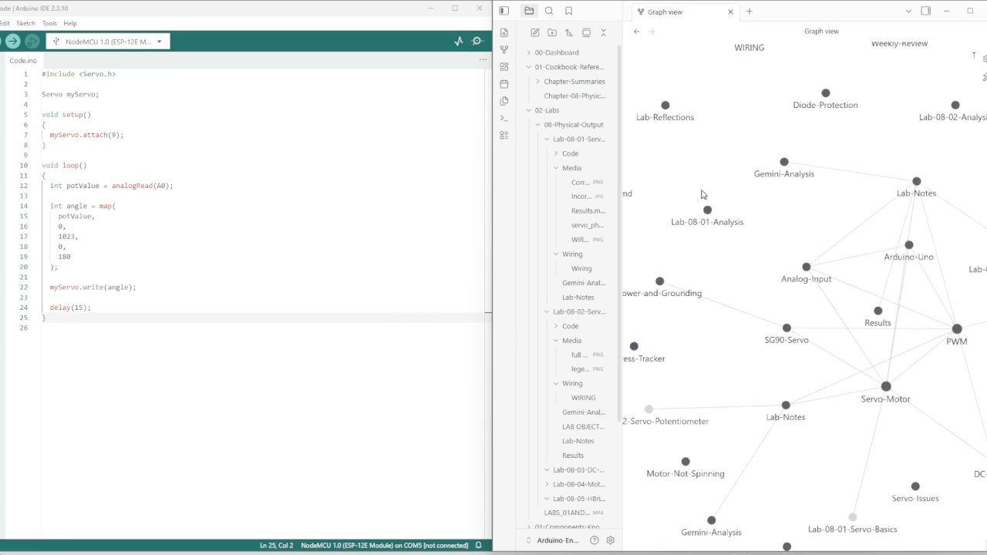
# Widen the file tree, open Lab-08-01's Wiring note, and resize its pane
pyautogui.moveTo(622, 101); pyautogui.dragTo(925, 107)
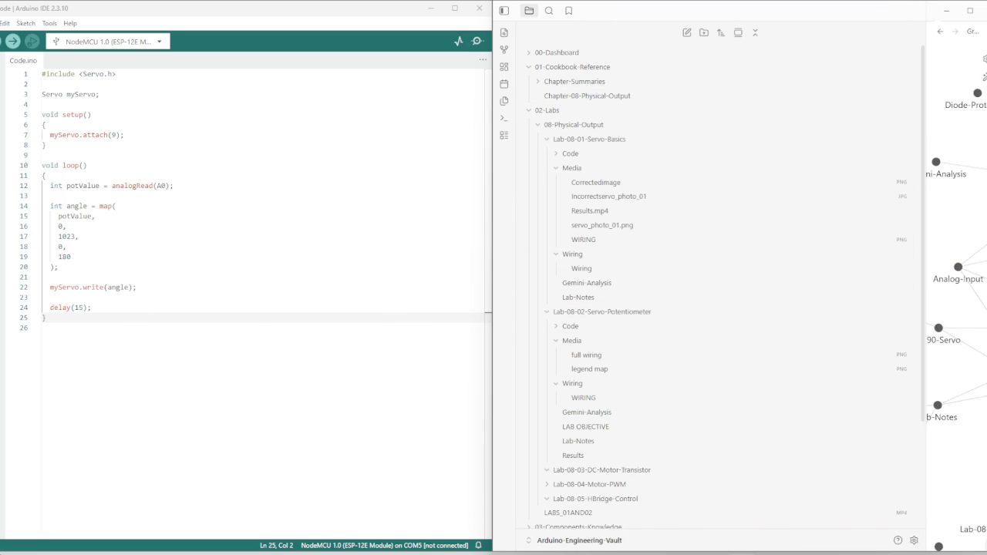
pyautogui.click(581, 268)
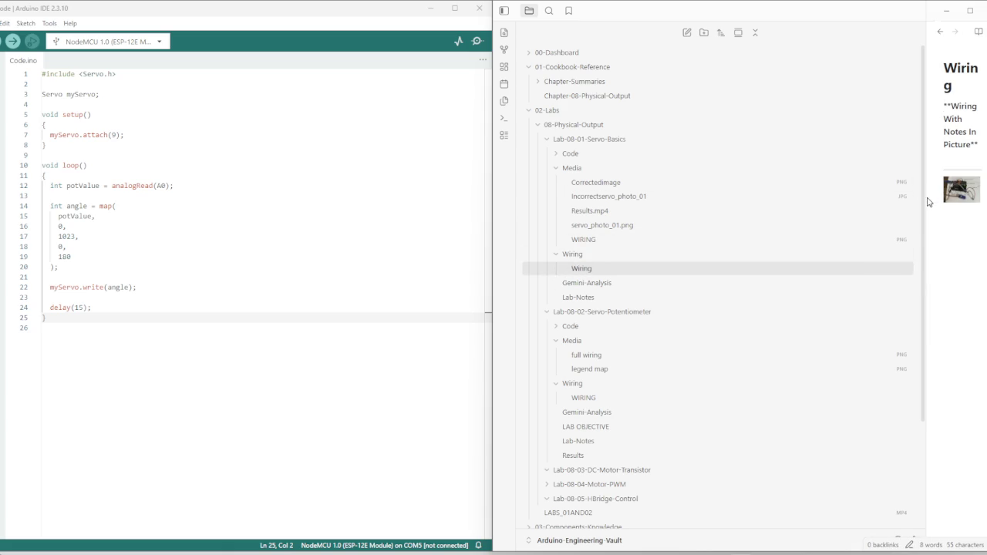
pyautogui.moveTo(924, 198)
pyautogui.mouseDown()
pyautogui.moveTo(630, 242)
pyautogui.moveTo(733, 226)
pyautogui.mouseUp()
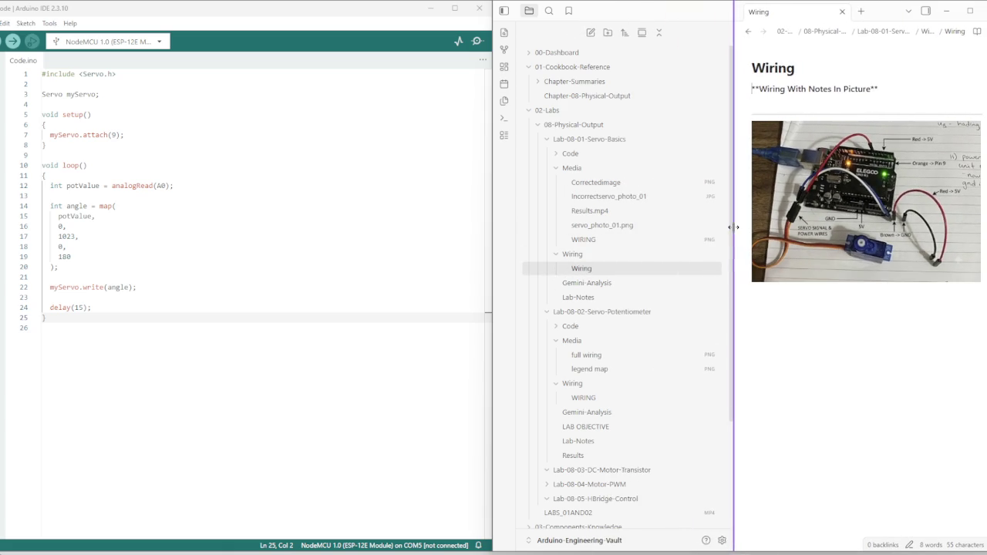
# In Lab-08-01's Code folder, correct the BetterTestCode folder name, expand it, then collapse Code
pyautogui.click(555, 158)
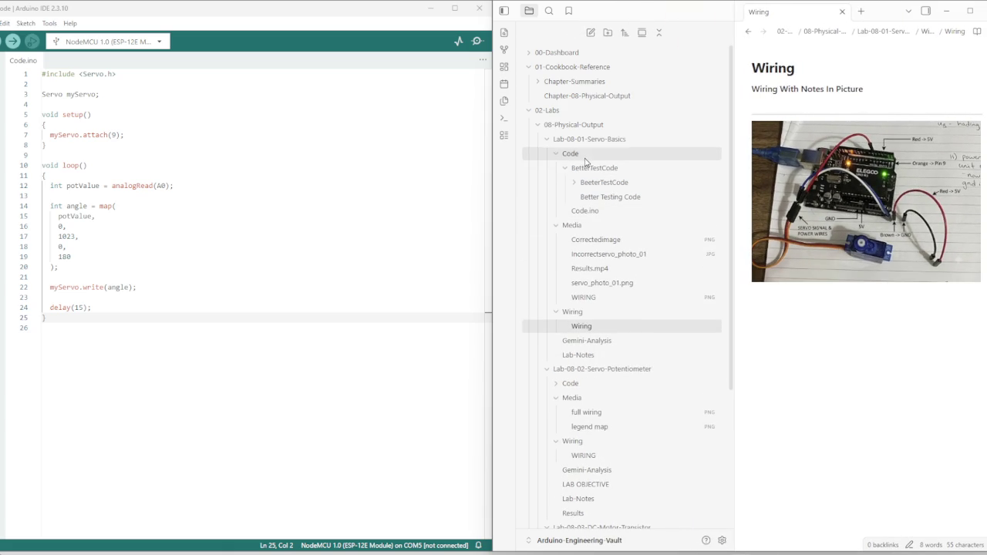
pyautogui.press('BackSpace')
pyautogui.write('t')
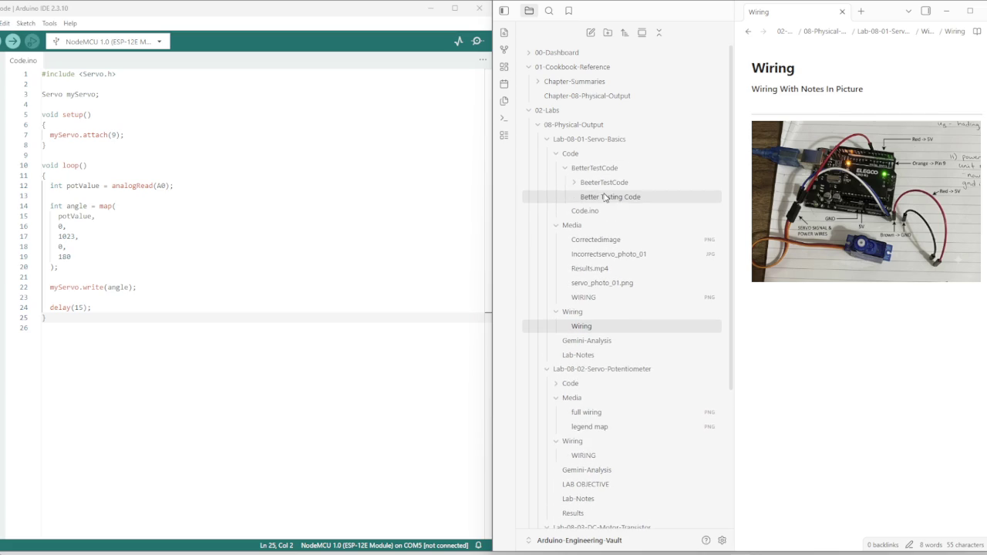
pyautogui.click(599, 183)
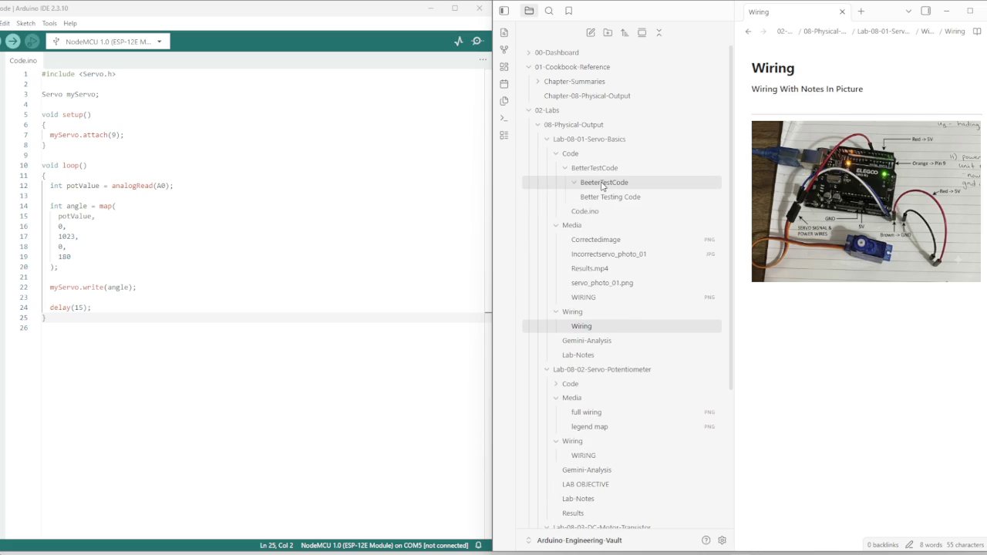
pyautogui.click(570, 156)
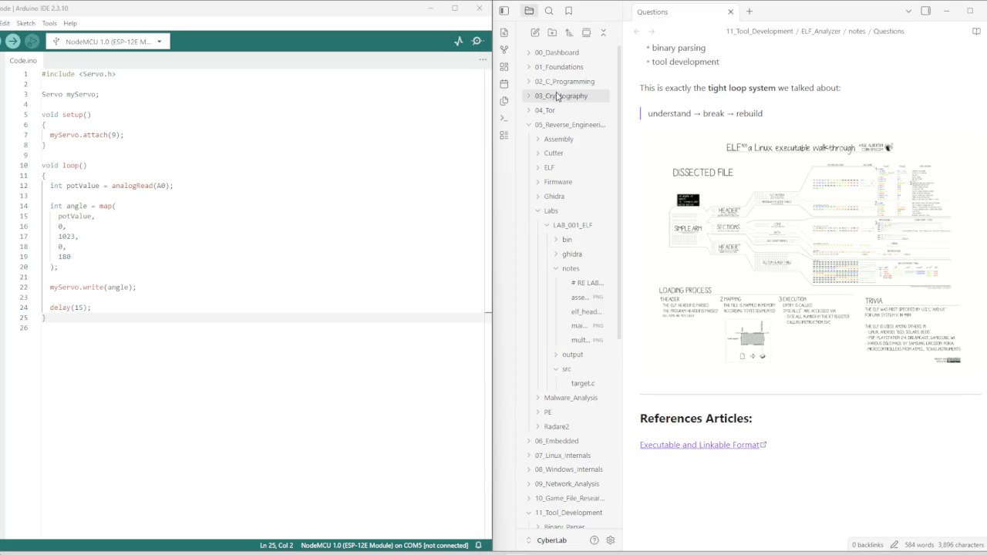
# Open the AES note under 03_Cryptography > Symmetric, then close Obsidian
pyautogui.click(555, 96)
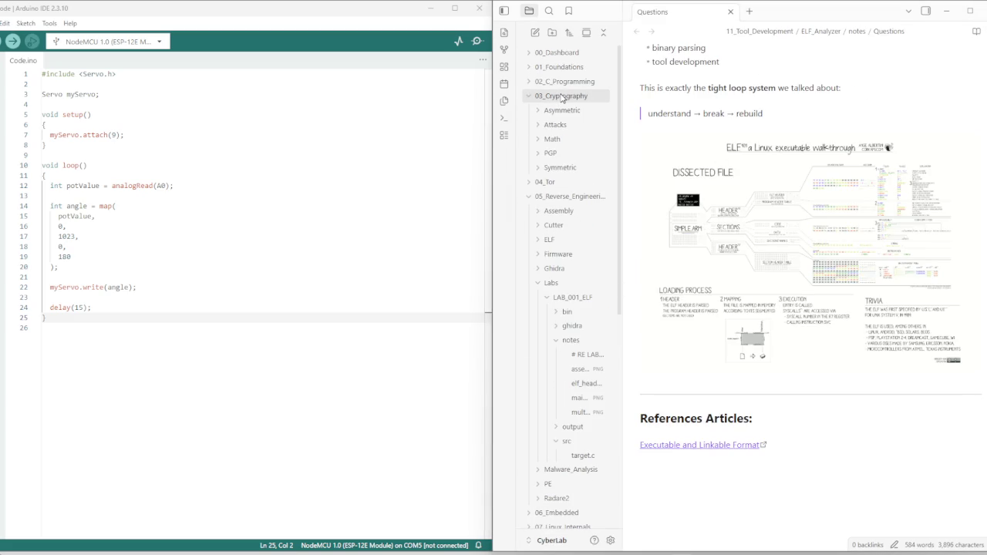
pyautogui.click(563, 168)
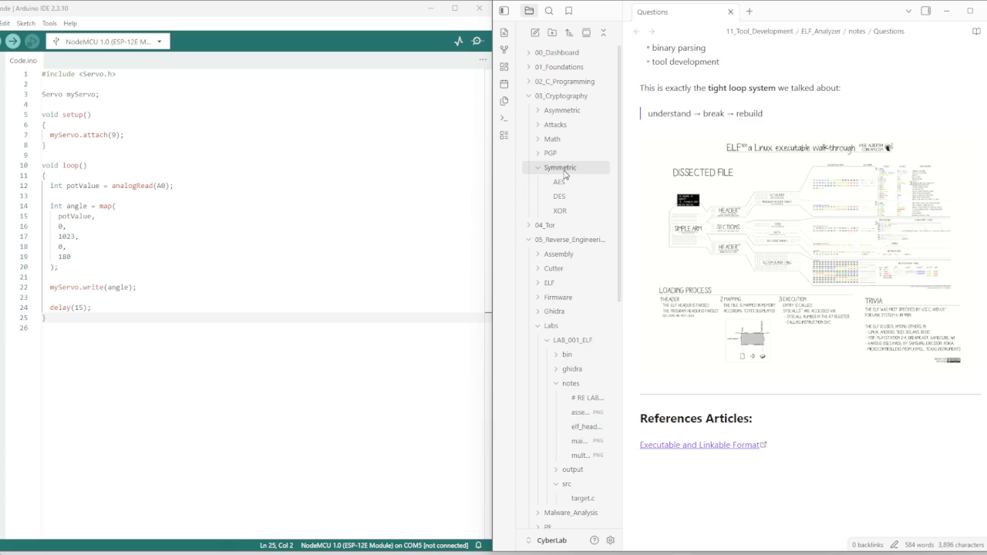
pyautogui.click(559, 181)
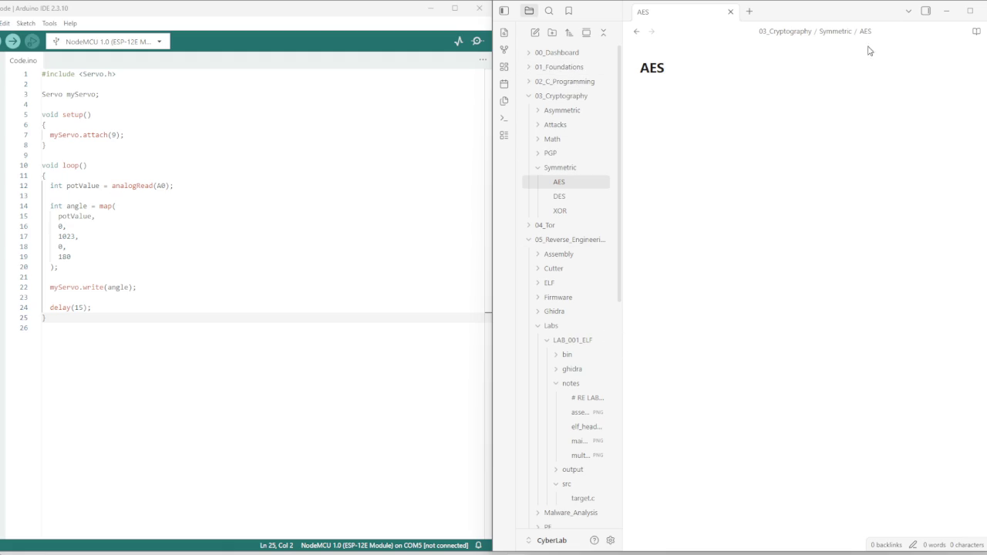
pyautogui.click(974, 10)
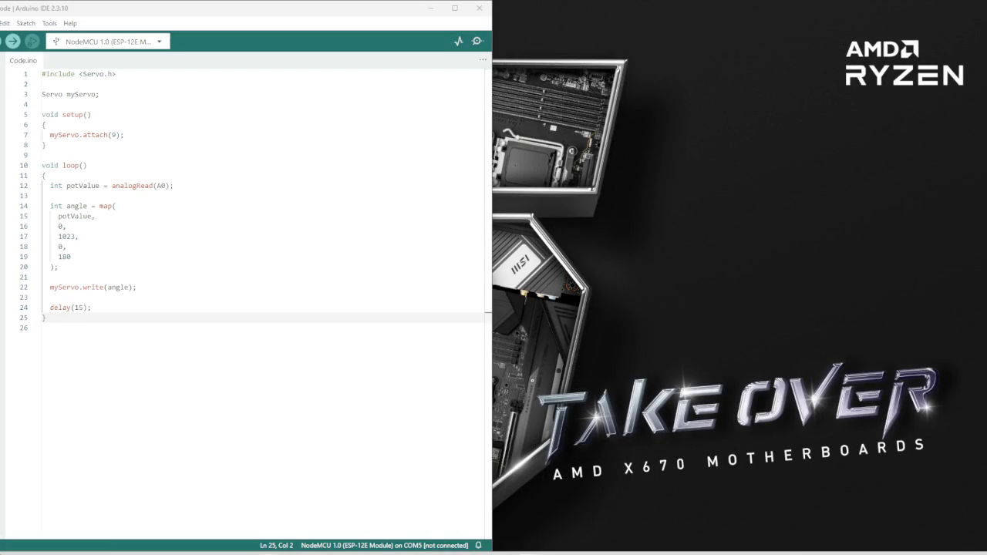
# Launch Obsidian from Start search and switch to the CyberStudyVault vault
pyautogui.press('super')
pyautogui.write('OBS')
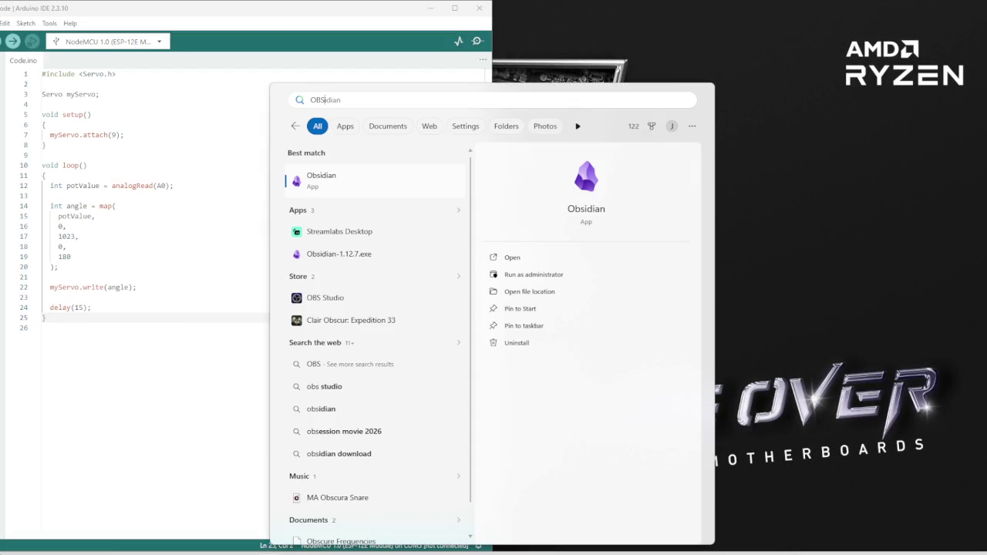
pyautogui.press('Return')
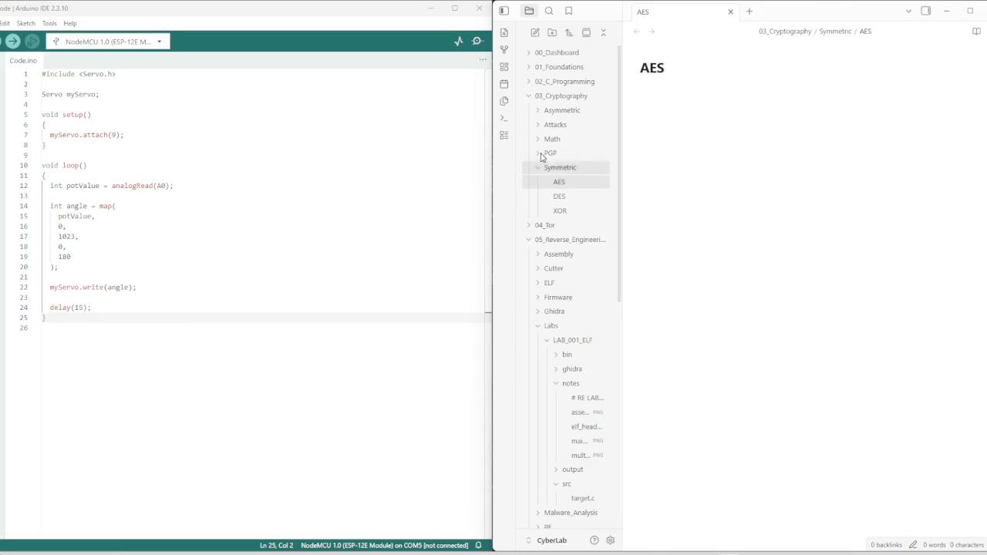
pyautogui.click(550, 539)
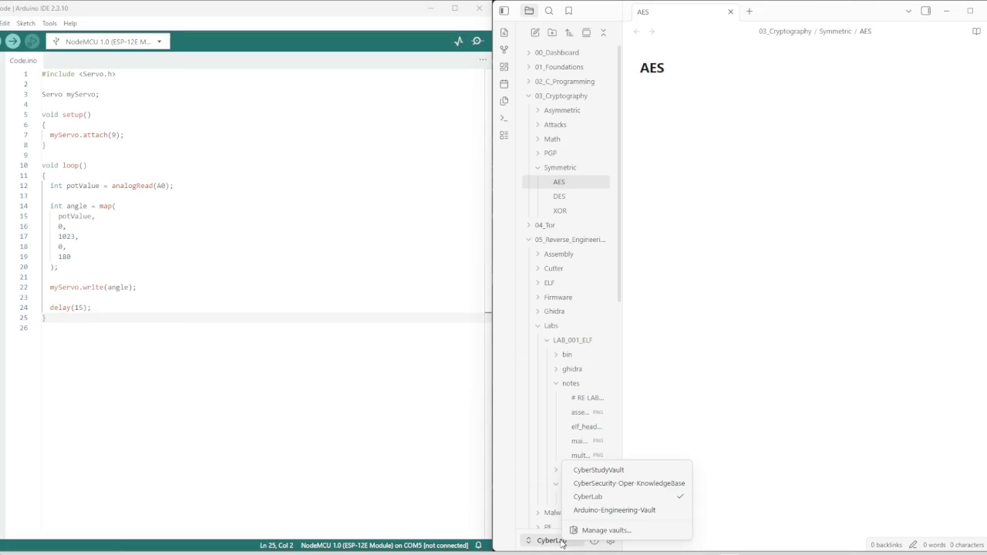
pyautogui.click(623, 496)
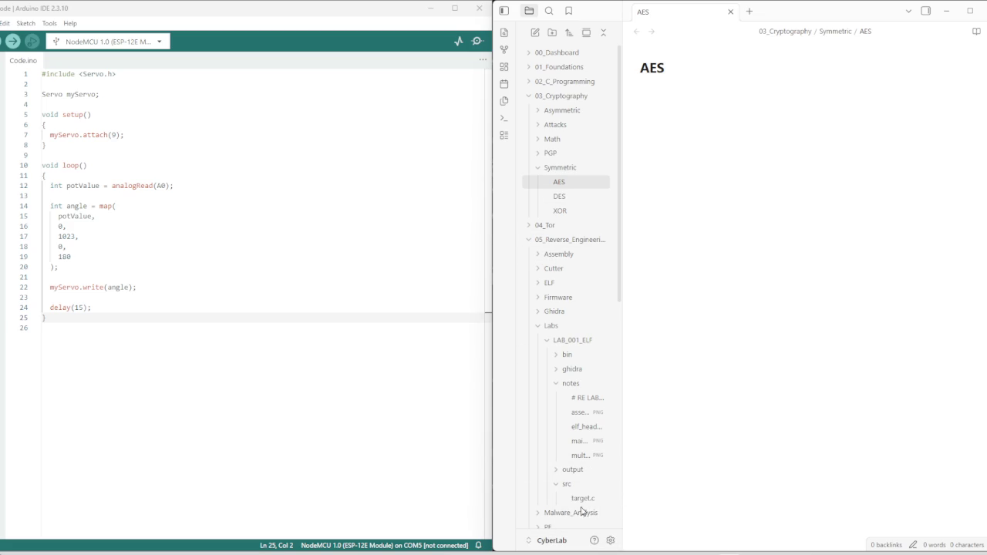
pyautogui.click(551, 539)
pyautogui.click(586, 468)
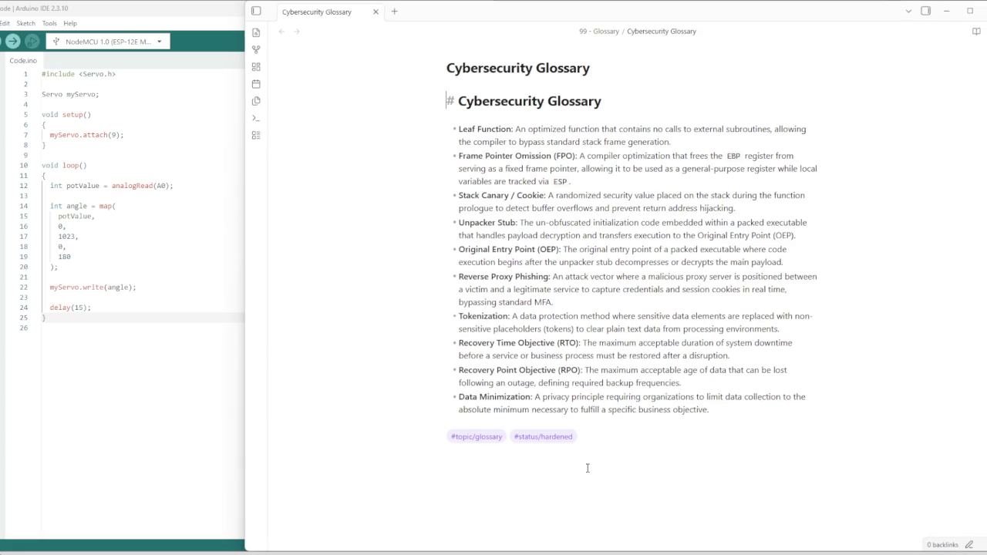
# Show CyberStudyVault's graph view with its folder tree, close Arduino IDE, and maximize the graph window
pyautogui.click(258, 35)
pyautogui.click(337, 101)
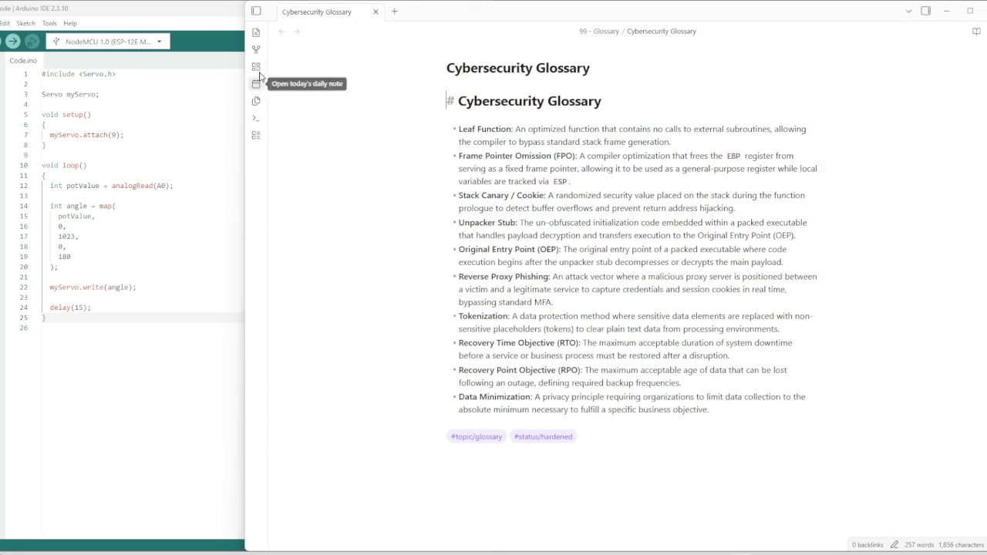
pyautogui.click(256, 50)
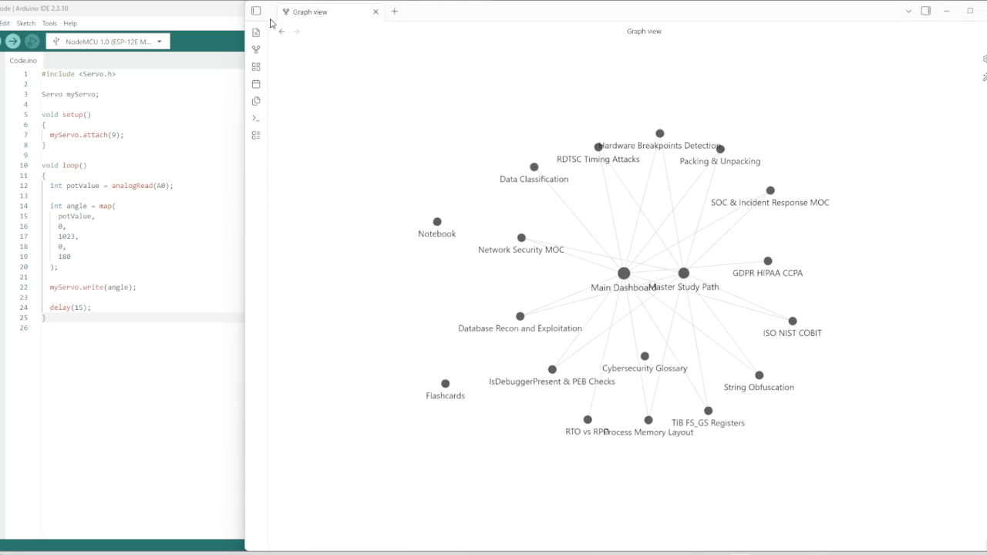
pyautogui.click(256, 11)
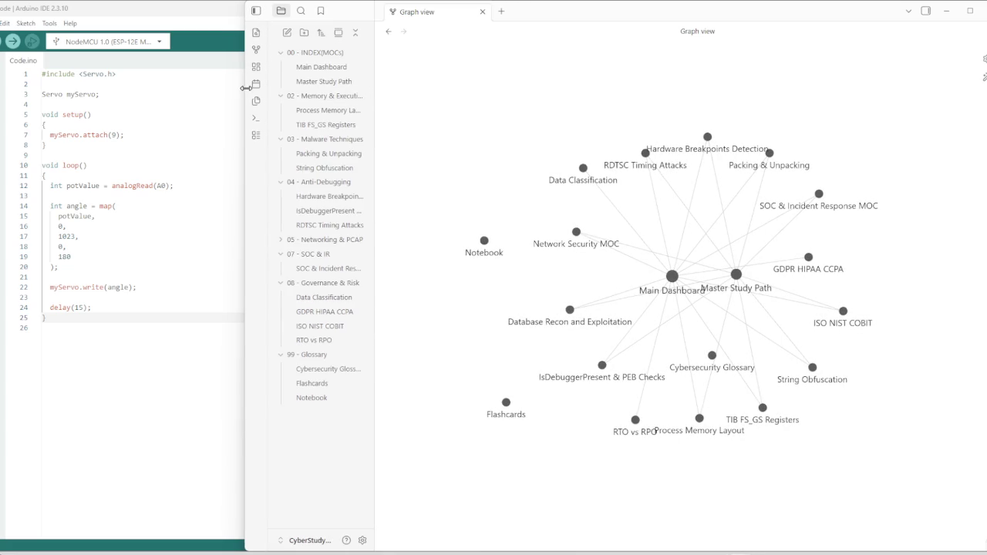
pyautogui.moveTo(246, 87); pyautogui.dragTo(491, 105)
pyautogui.click(472, 11)
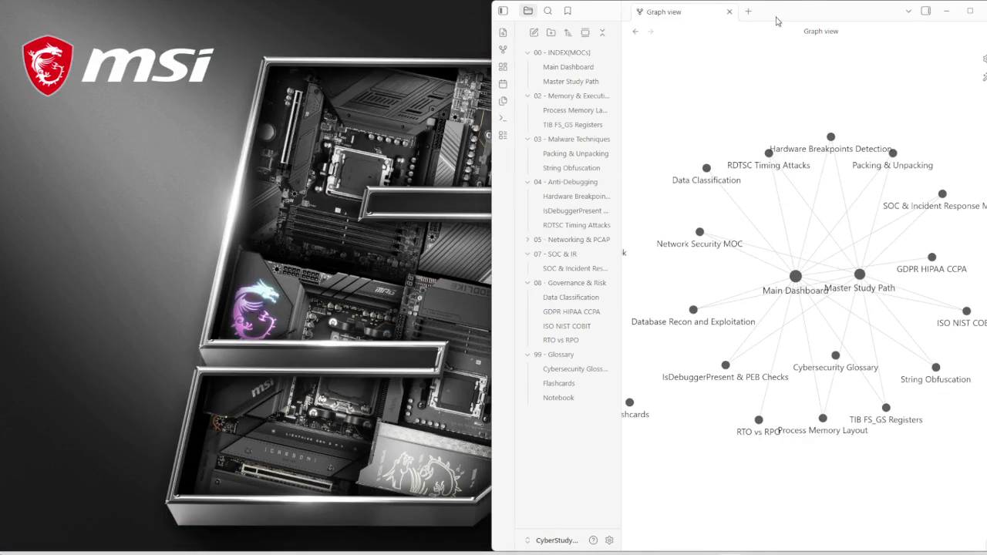
pyautogui.moveTo(777, 21); pyautogui.dragTo(643, 2)
# Open CyberLab and CyberSecurity-Oper-KnowledgeBase in new windows, then close the CyberStudyVault graph and CyberLab windows
pyautogui.click(41, 542)
pyautogui.click(71, 497)
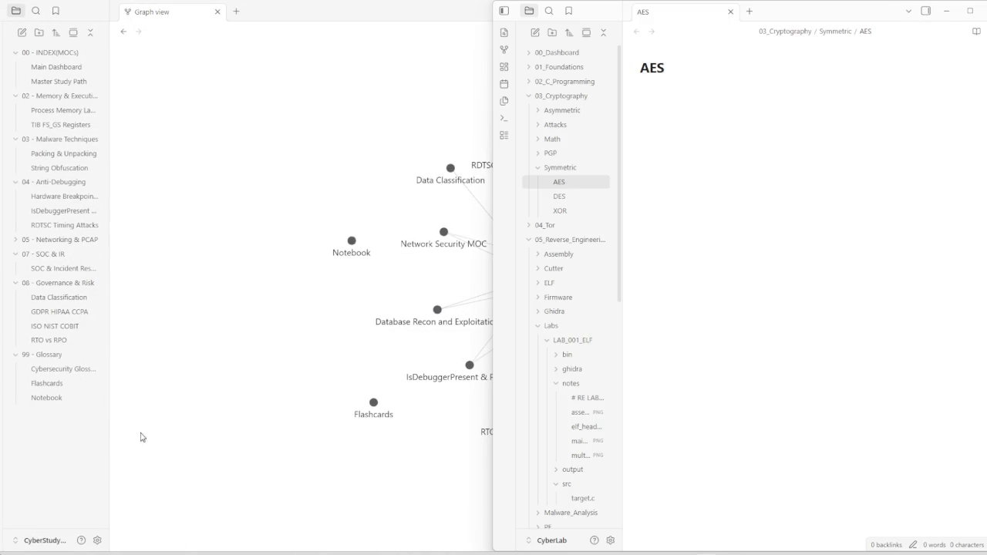
pyautogui.click(49, 541)
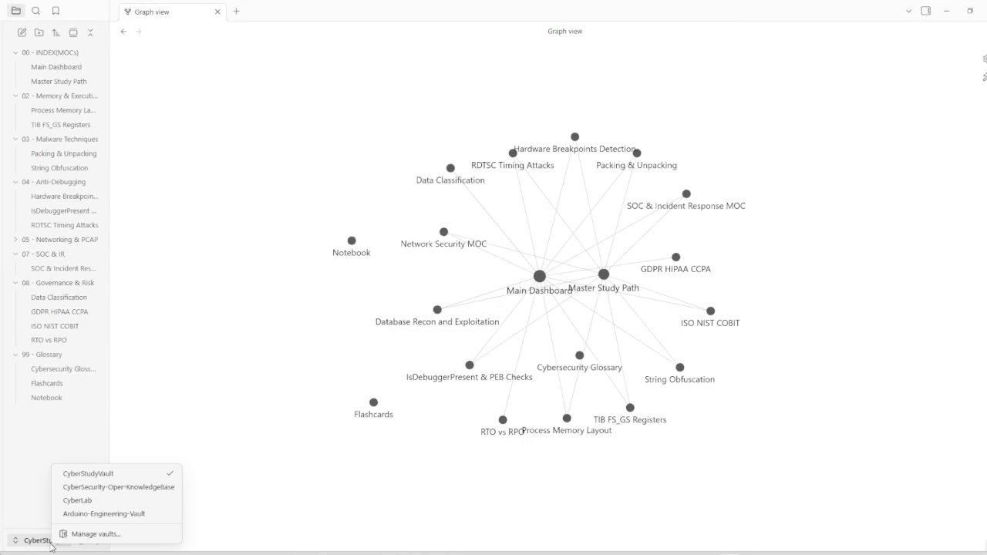
pyautogui.click(116, 488)
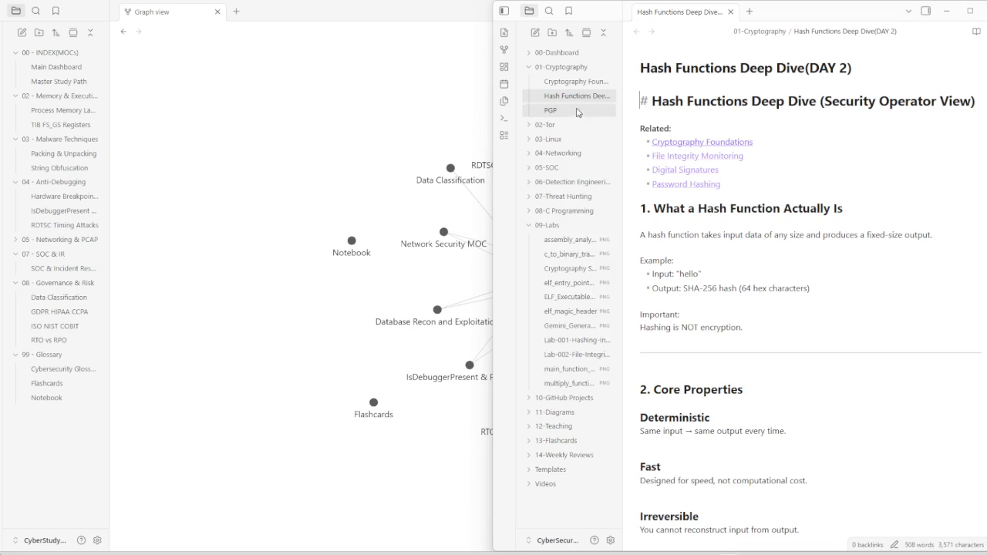
pyautogui.press('super+Down')
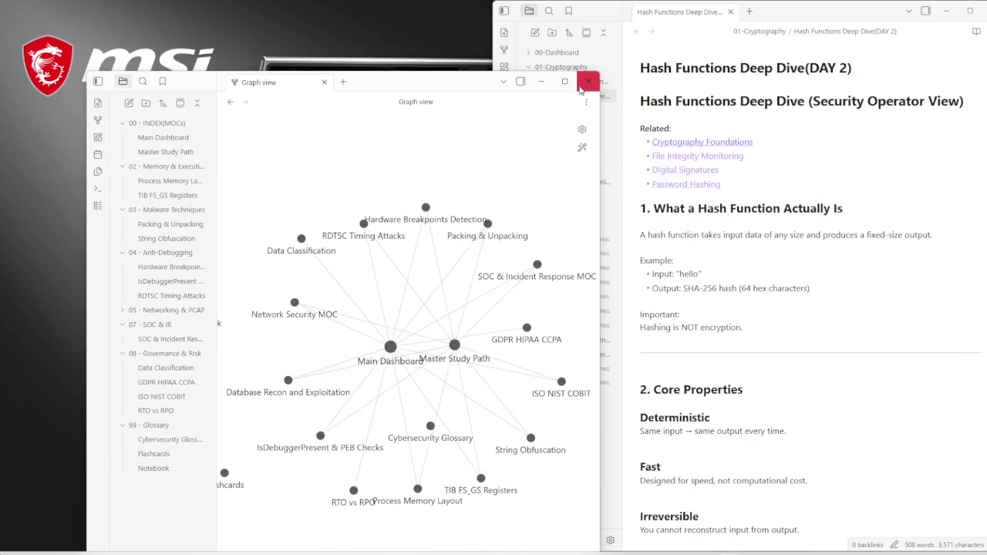
pyautogui.click(582, 84)
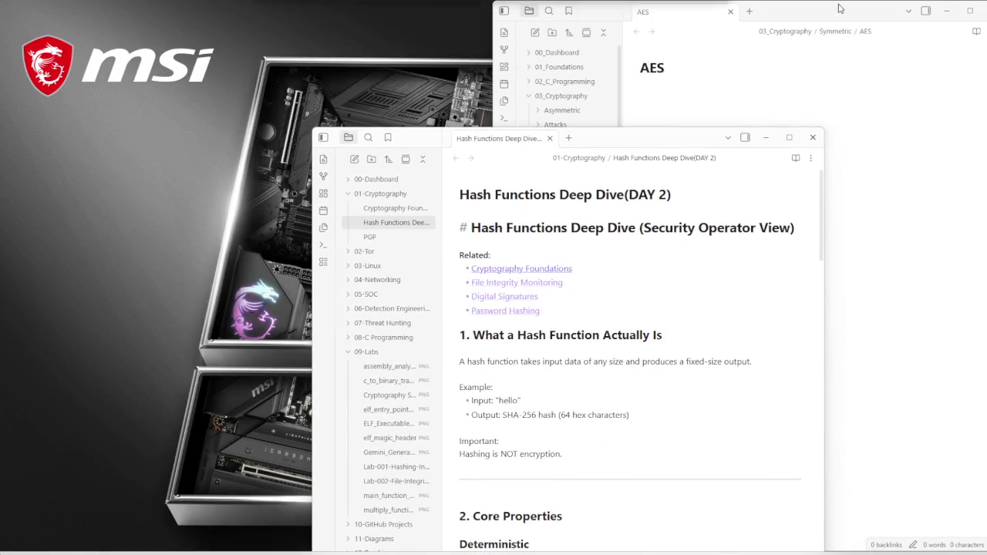
pyautogui.click(964, 8)
# Maximize the Hash Functions Deep Dive window and create a new note in 01-Cryptography
pyautogui.moveTo(661, 143); pyautogui.dragTo(571, 1)
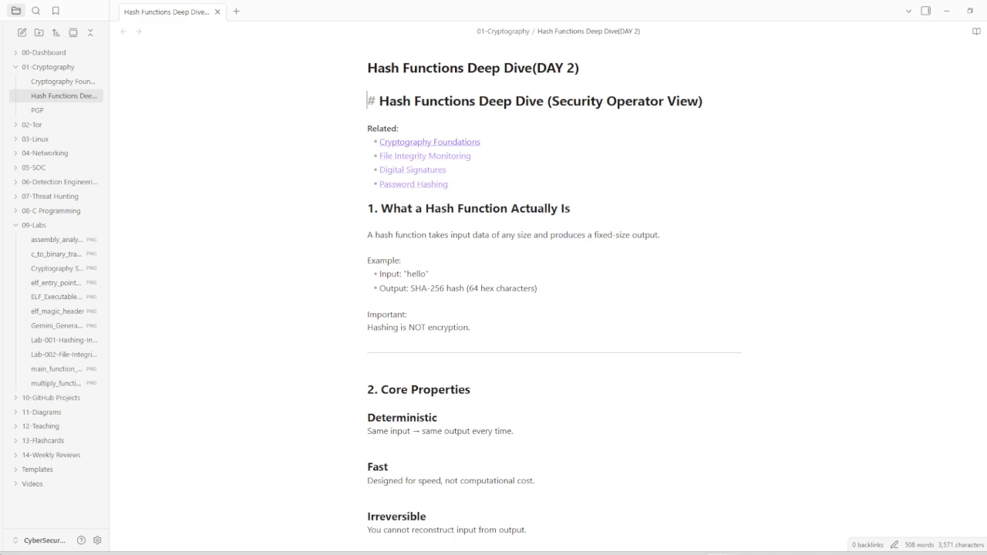
pyautogui.press('Down')
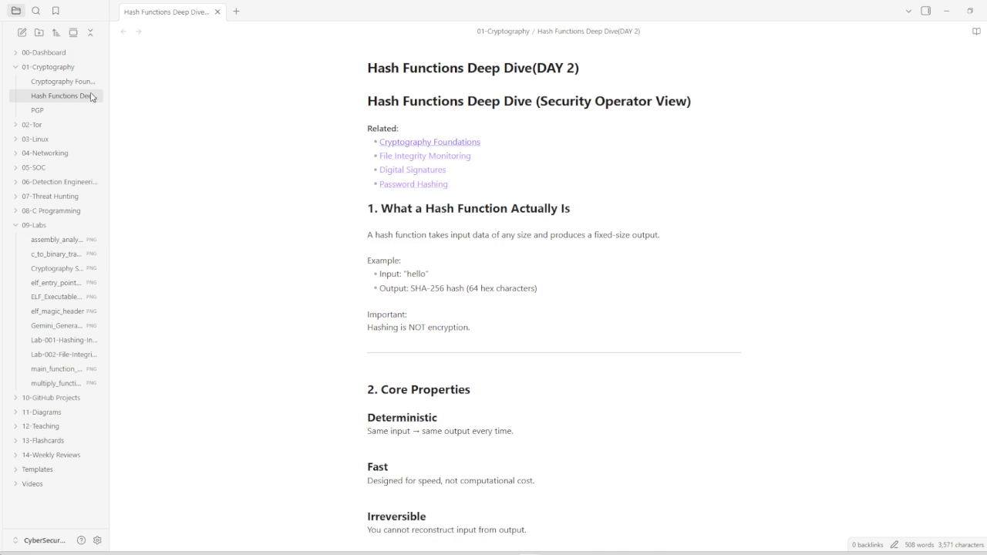
pyautogui.hotkey('ctrl', 'n')
# Title the new note 'Symmetric Encryption (AES)'
pyautogui.write('sYM')
pyautogui.press('BackSpace')
pyautogui.press('BackSpace')
pyautogui.press('BackSpace')
pyautogui.write('Symmetric Encryption')
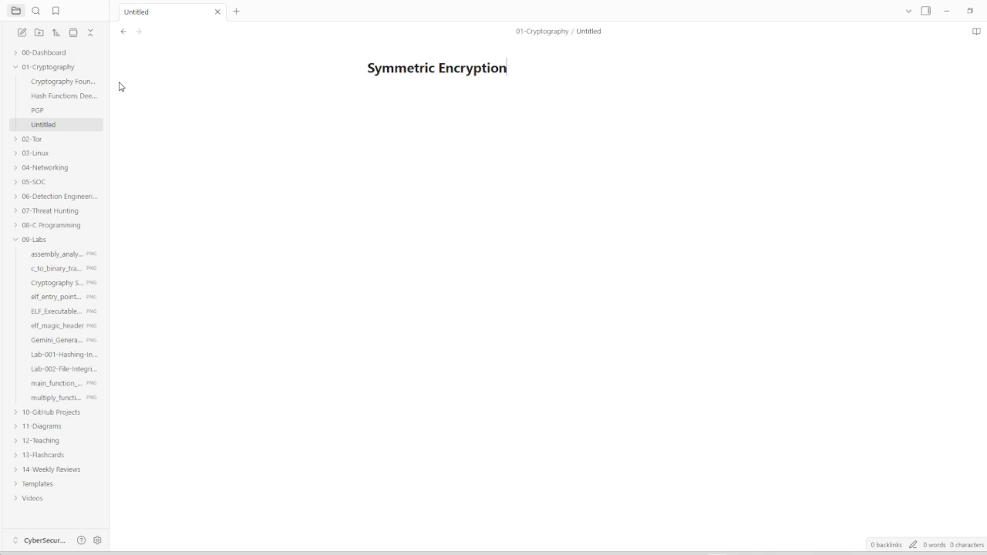
pyautogui.write(' ()')
pyautogui.press('Left')
pyautogui.write('AES')
pyautogui.press('Return')
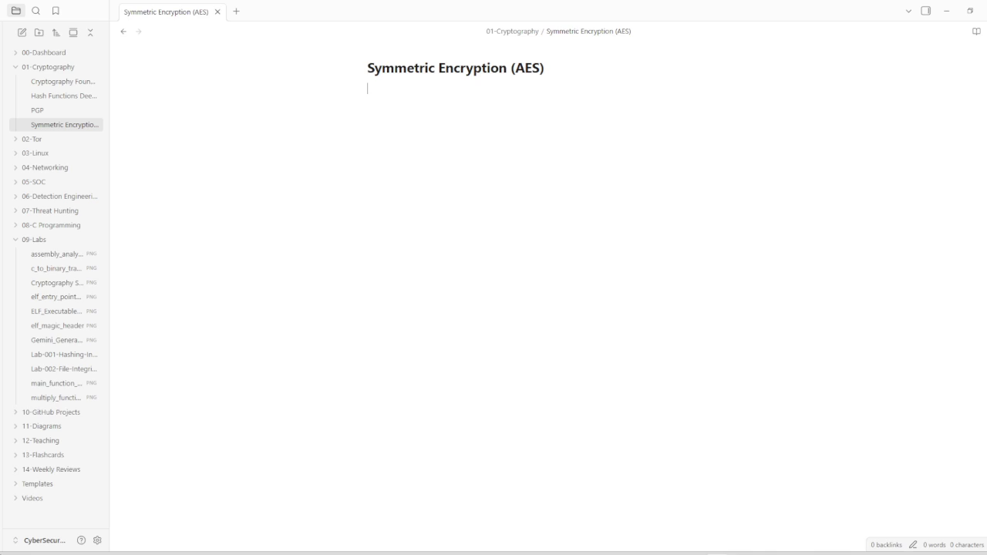
# Paste the prepared AES Operator View write-up into the body and widen the file list
pyautogui.click(435, 123)
pyautogui.hotkey('ctrl', 'v')
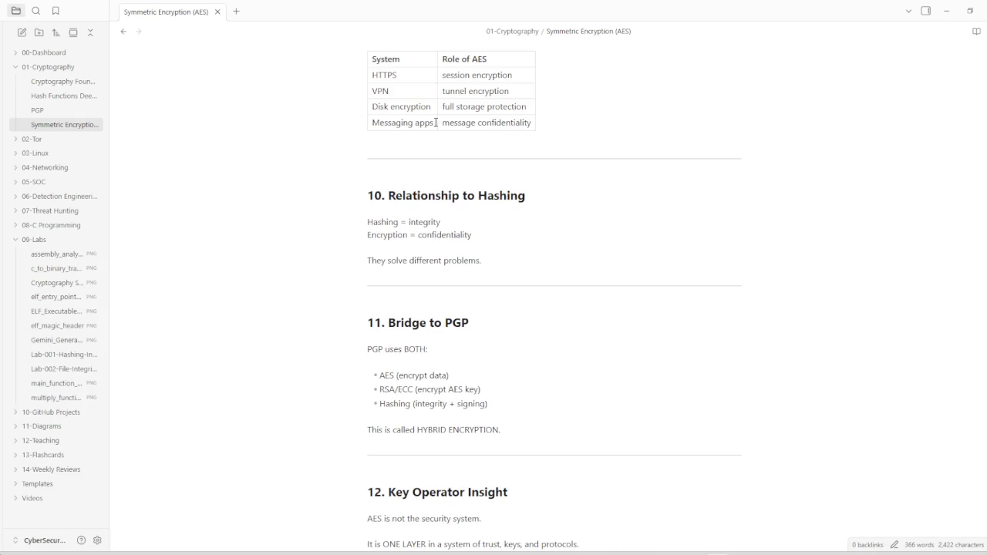
pyautogui.scroll(5, 424, 326)
pyautogui.scroll(10, 422, 330)
pyautogui.scroll(10, 422, 330)
pyautogui.scroll(3, 176, 174)
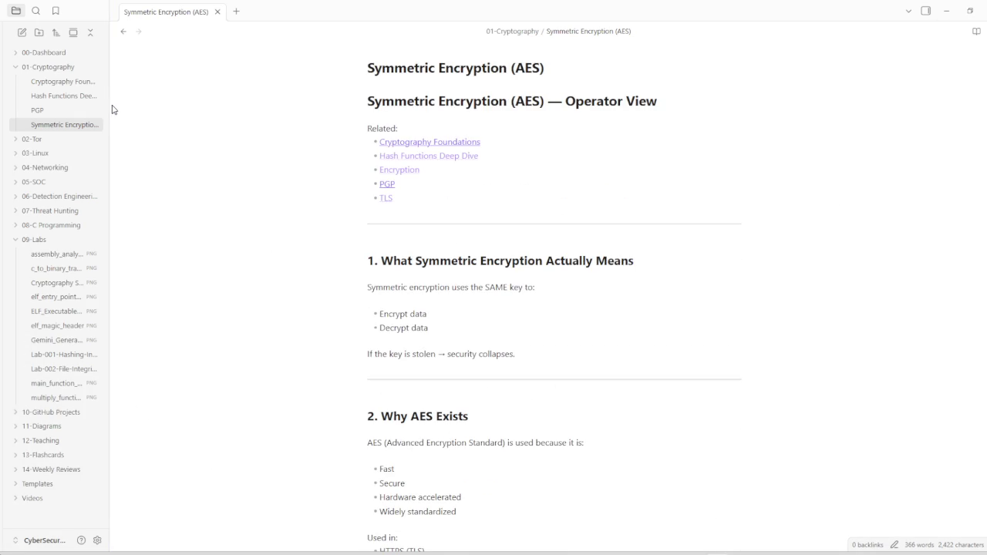
pyautogui.moveTo(109, 105); pyautogui.dragTo(483, 108)
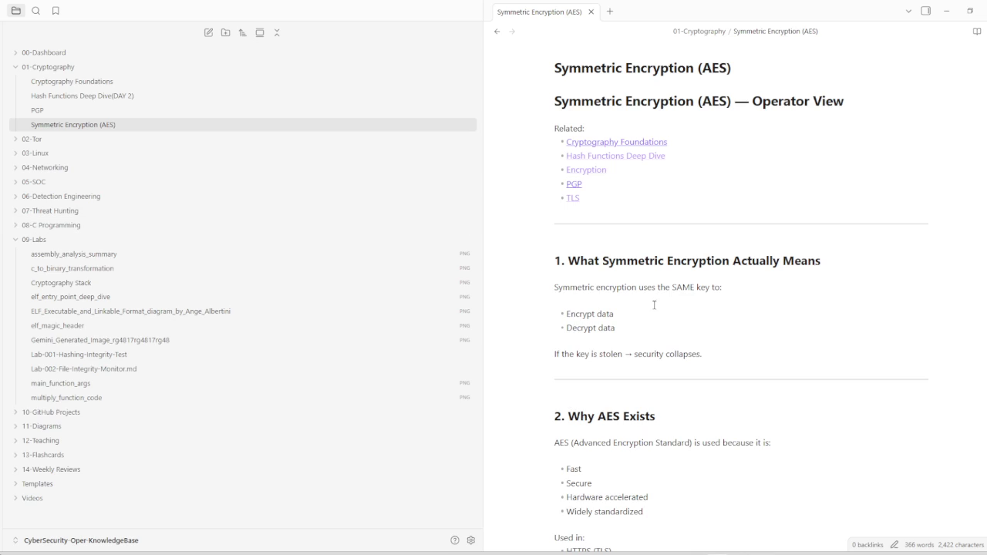